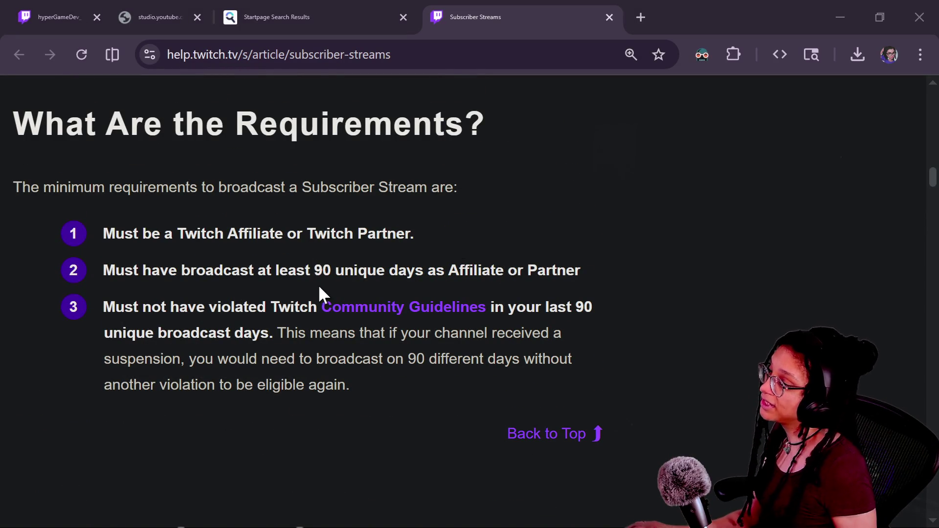
Step: Highlight 'unique days' in the Twitch requirements, then switch to the YouTube Studio live chat tab
drag(338, 271, 447, 280)
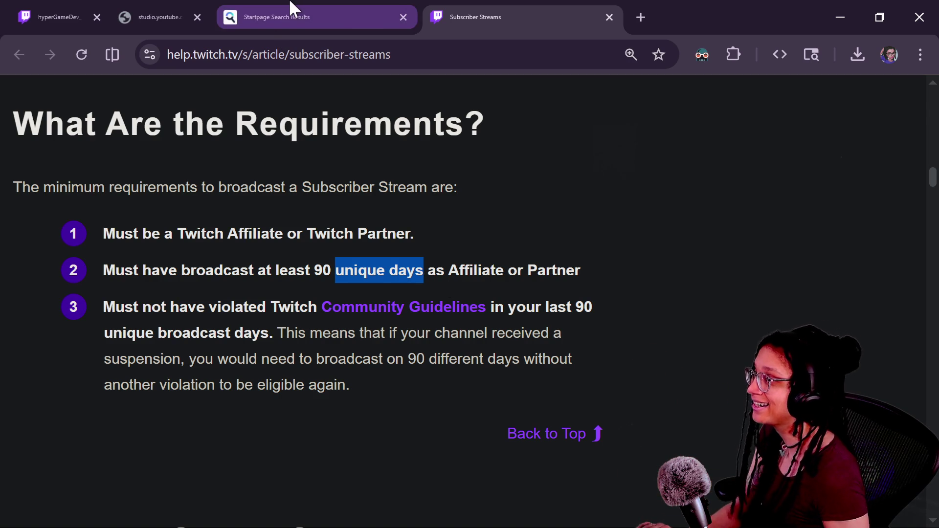
click(156, 18)
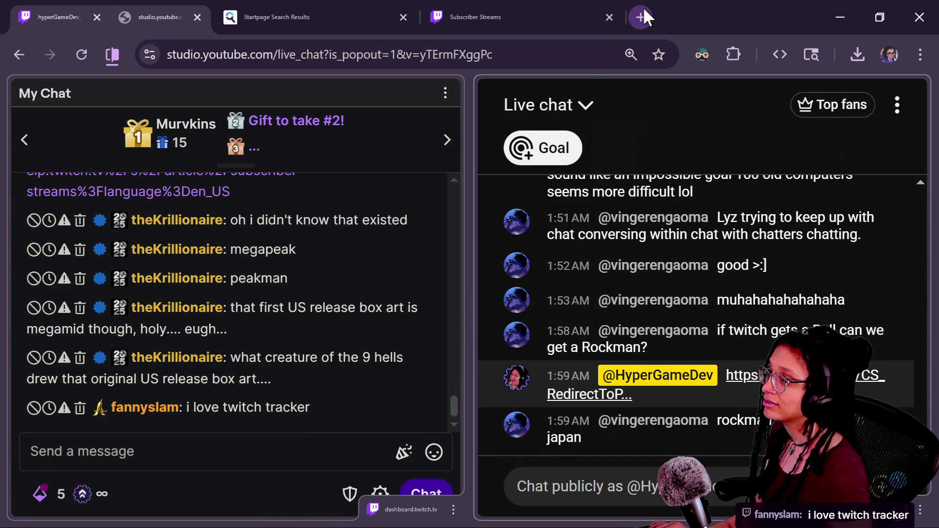
Step: Check GitHub Desktop, return to Godot, close the Export dialog and maximize the editor
key(alt+Tab)
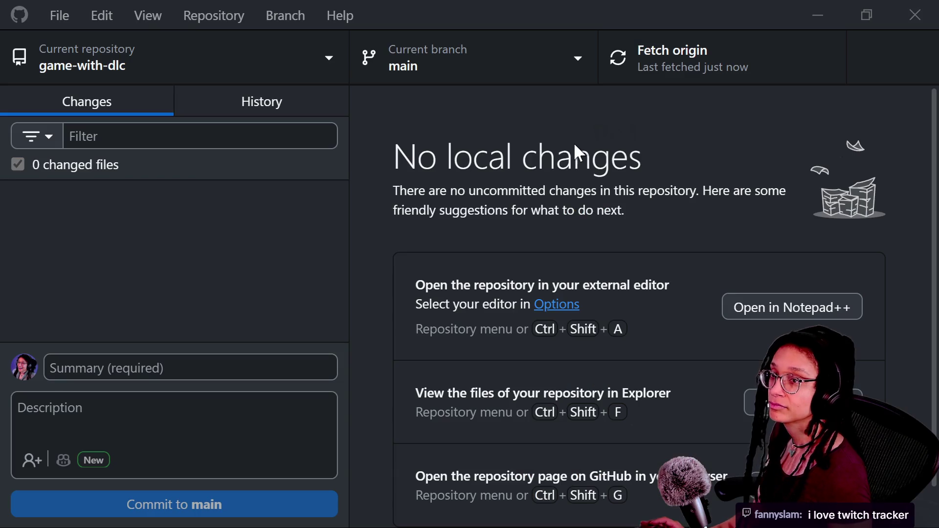
key(alt+Tab)
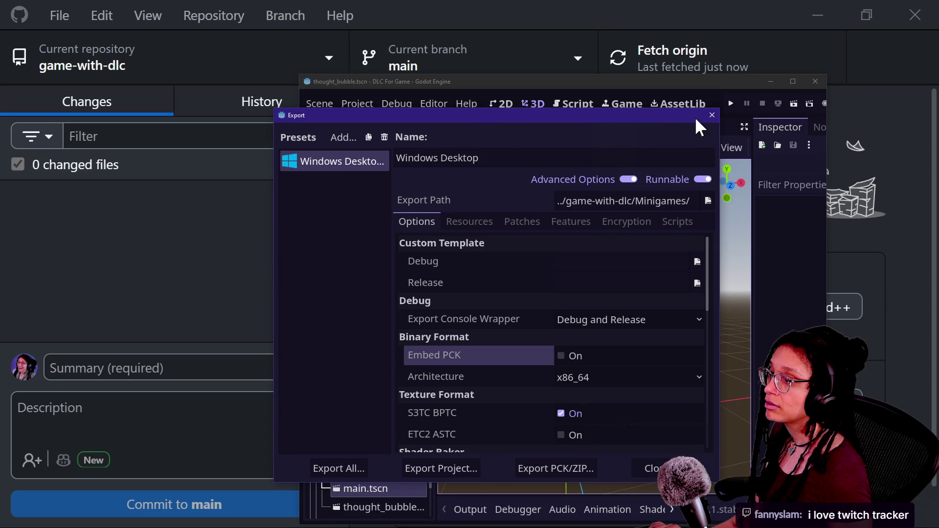
click(711, 116)
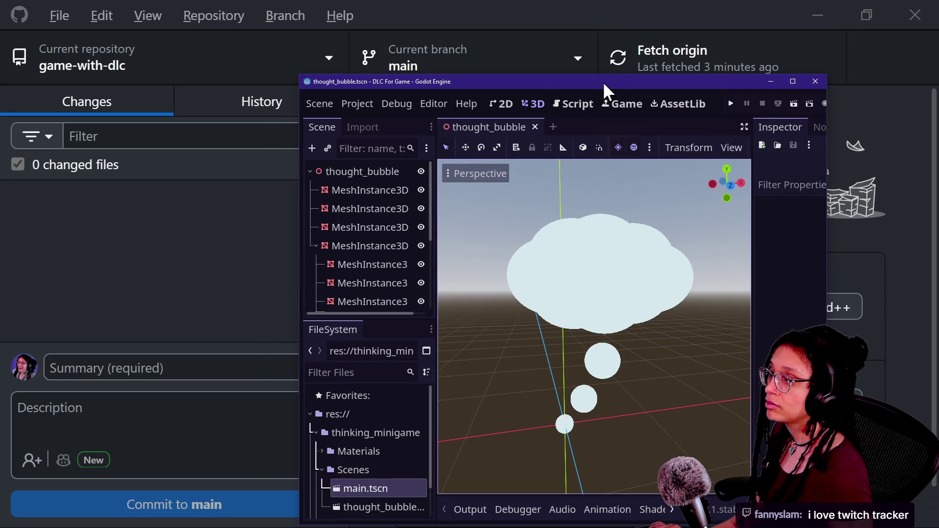
double_click(521, 80)
Step: Select res:// and browse the thinking_minigame and Scenes folders, leaving both collapsed
click(42, 375)
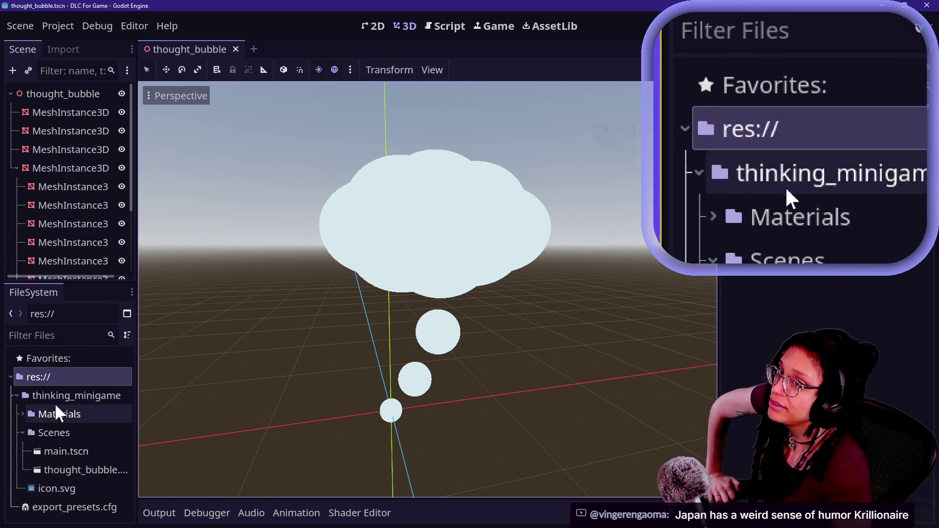
click(16, 396)
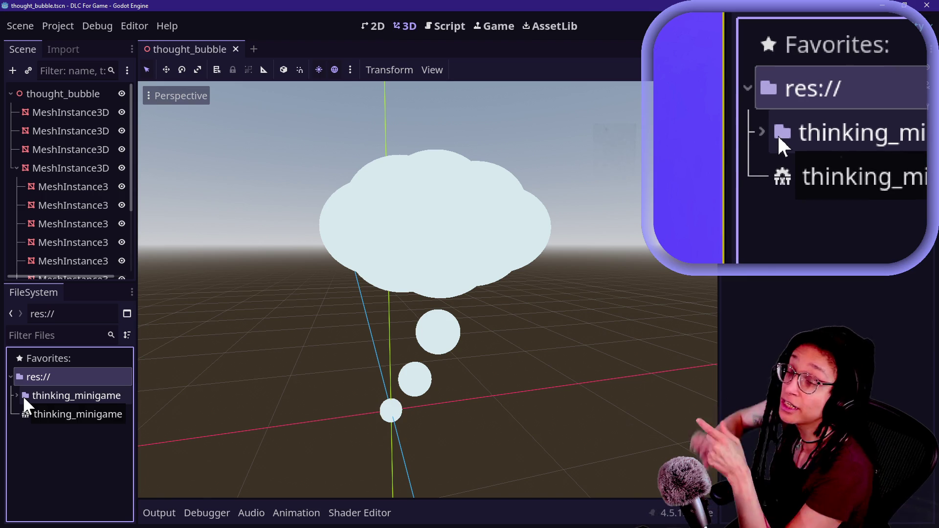
click(16, 395)
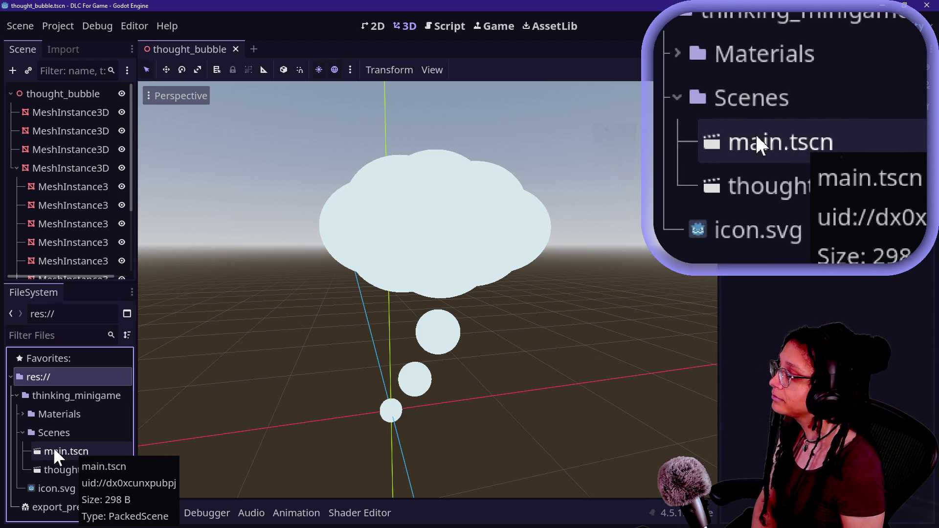
click(25, 431)
click(22, 431)
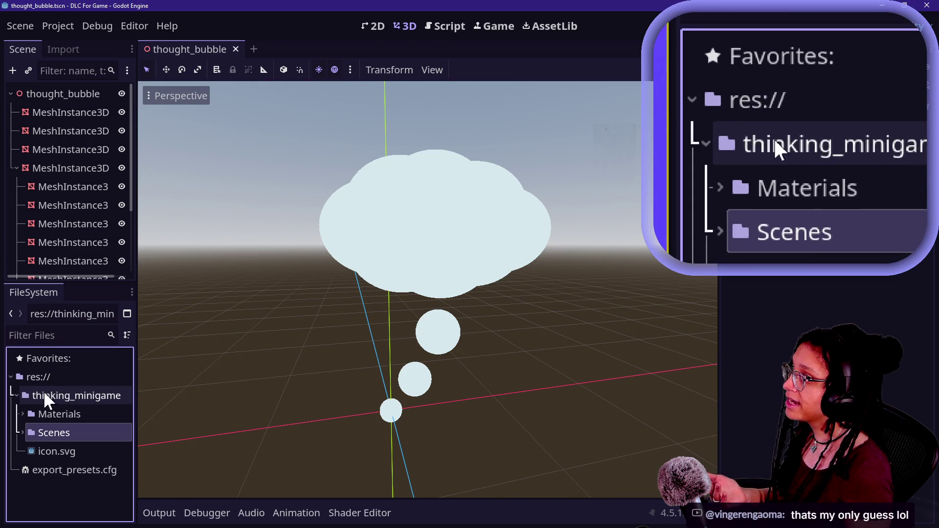
click(17, 395)
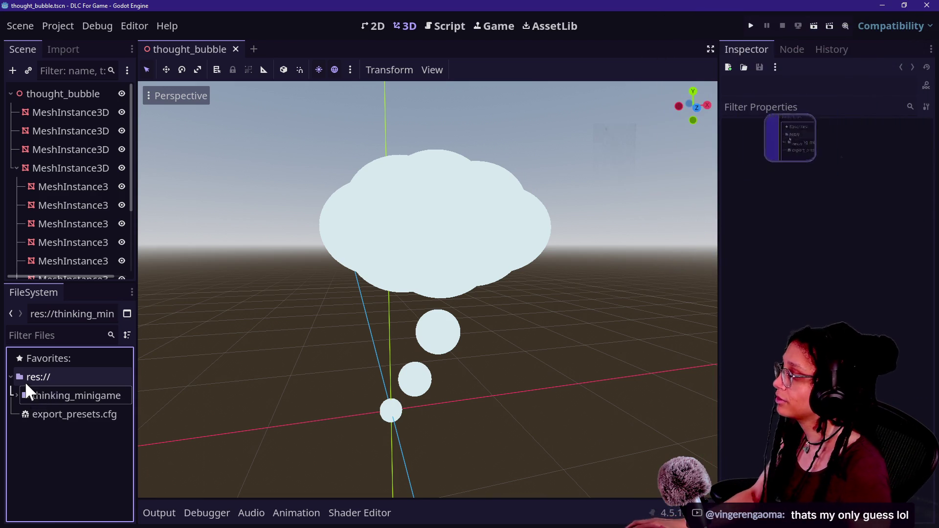
Step: Start a new script from res:// twice and cancel both attempts, including one typed 'mo_datrouter'
right_click(25, 383)
mouse_move(74, 355)
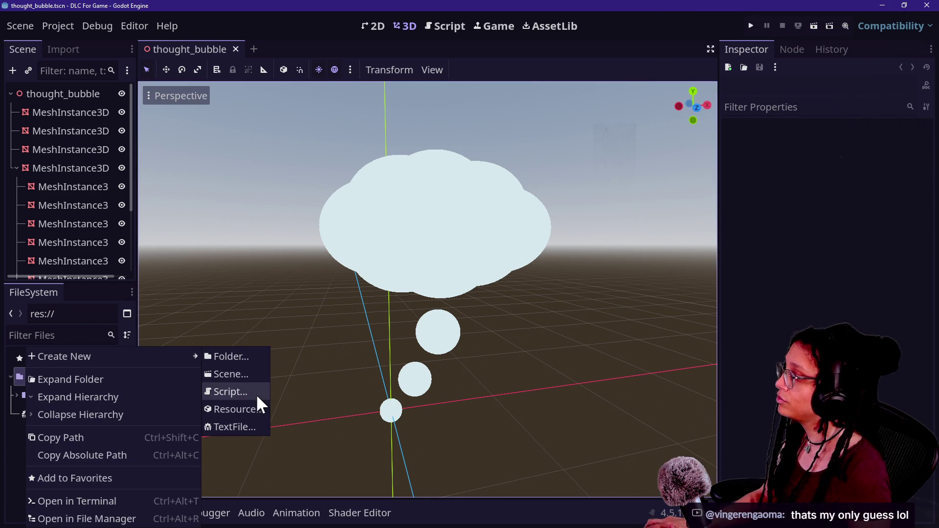
click(256, 395)
key(Escape)
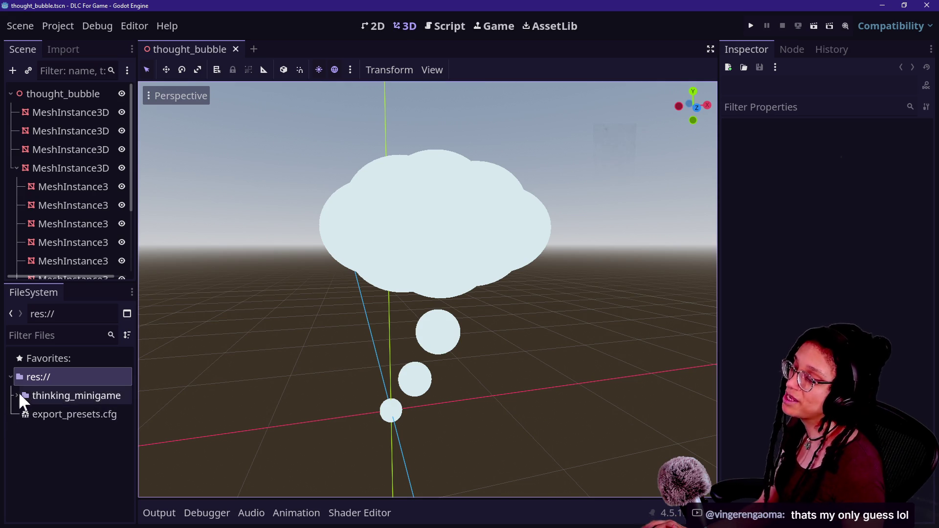
right_click(26, 374)
mouse_move(82, 360)
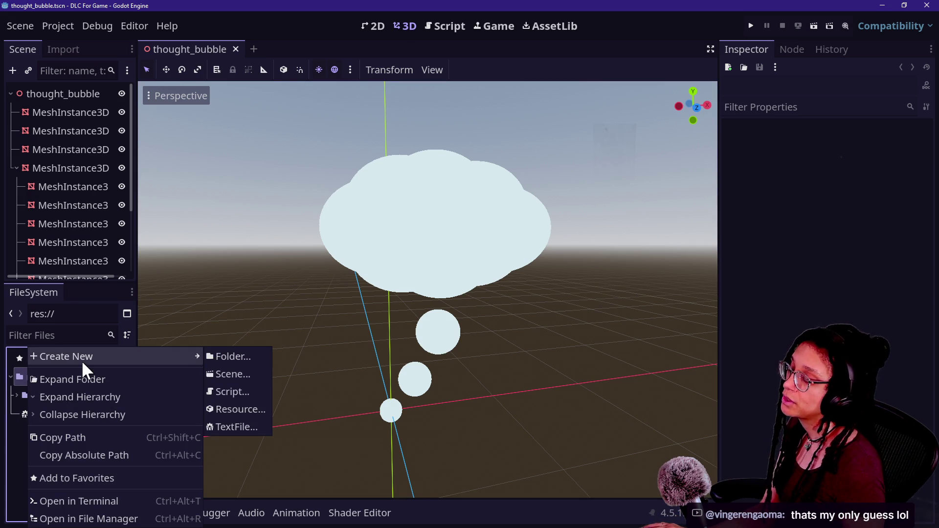
click(248, 391)
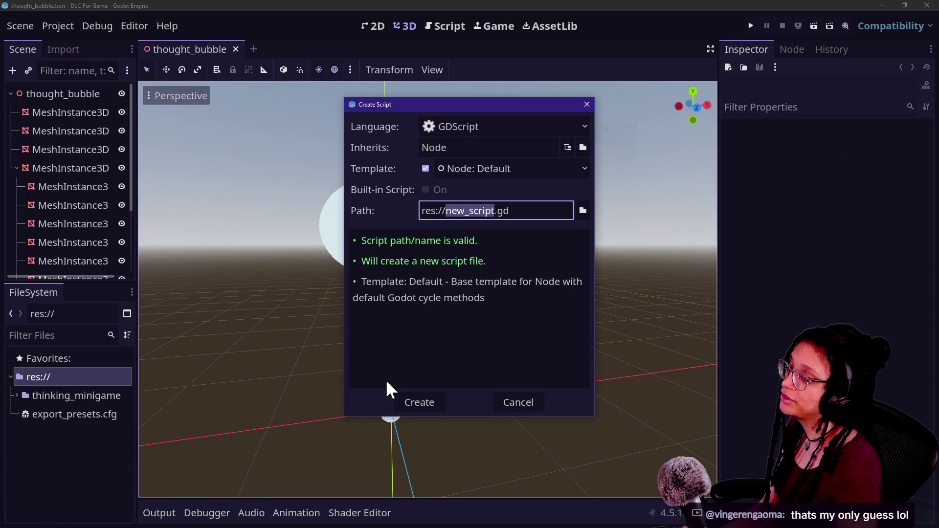
text(mo)
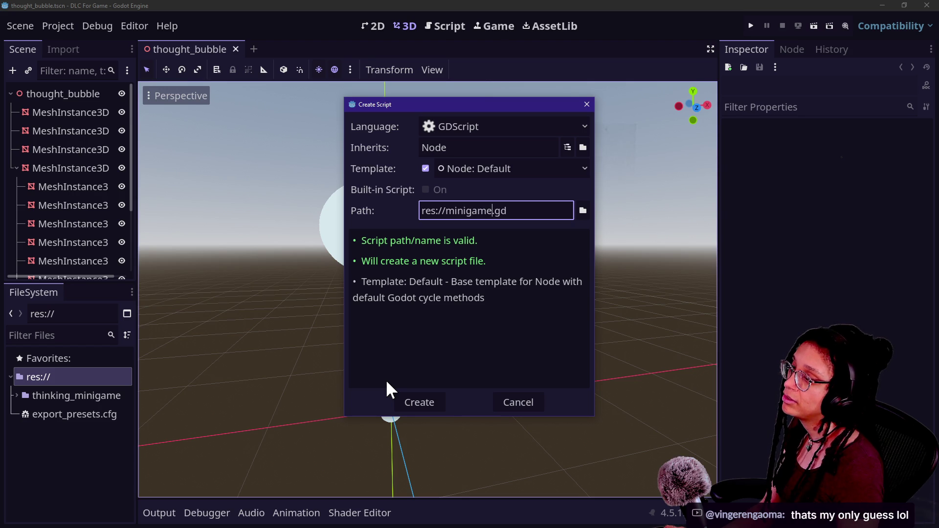
text(_dat)
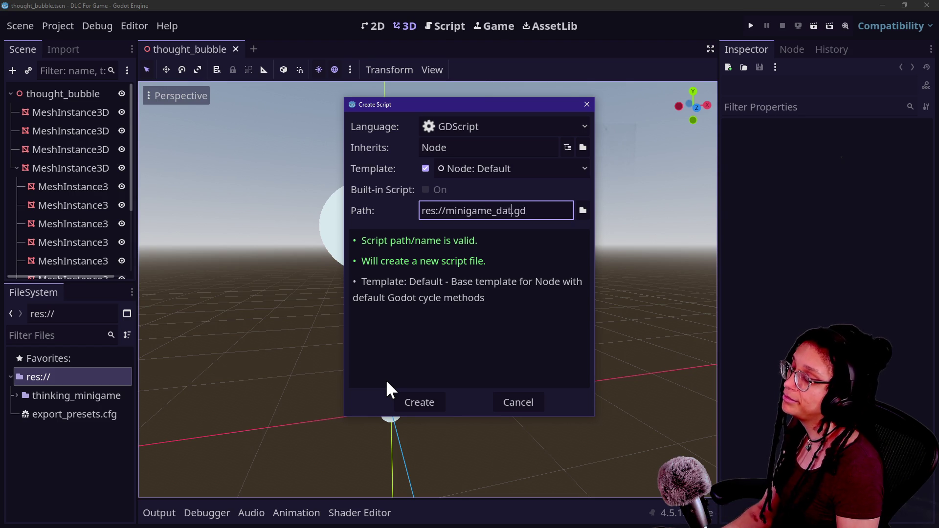
text(router)
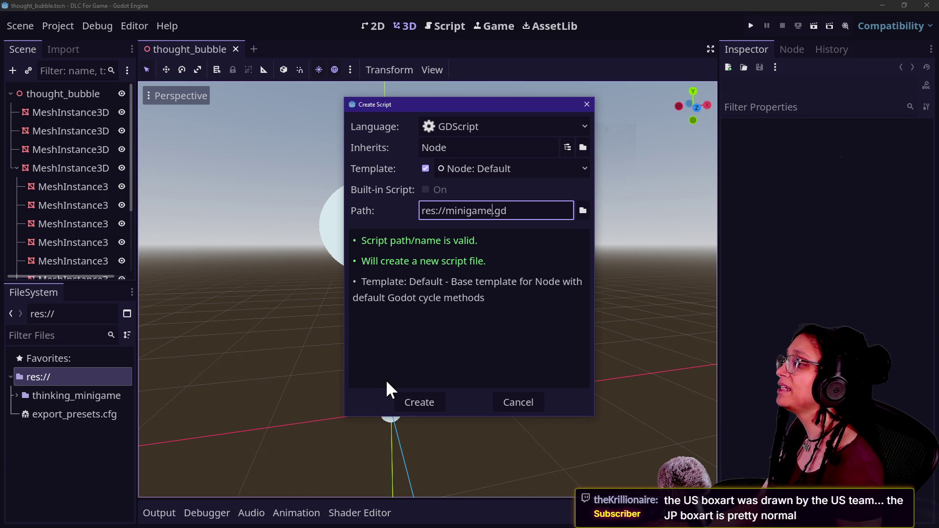
key(Escape)
Step: Check thinking_minigame's actions, then start and cancel a new res:// folder named 'minigam'
right_click(81, 398)
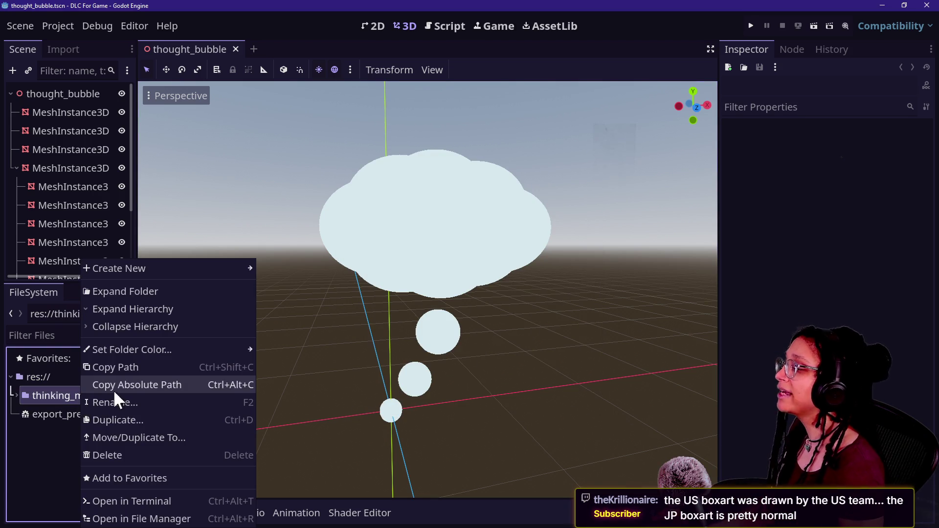
key(Escape)
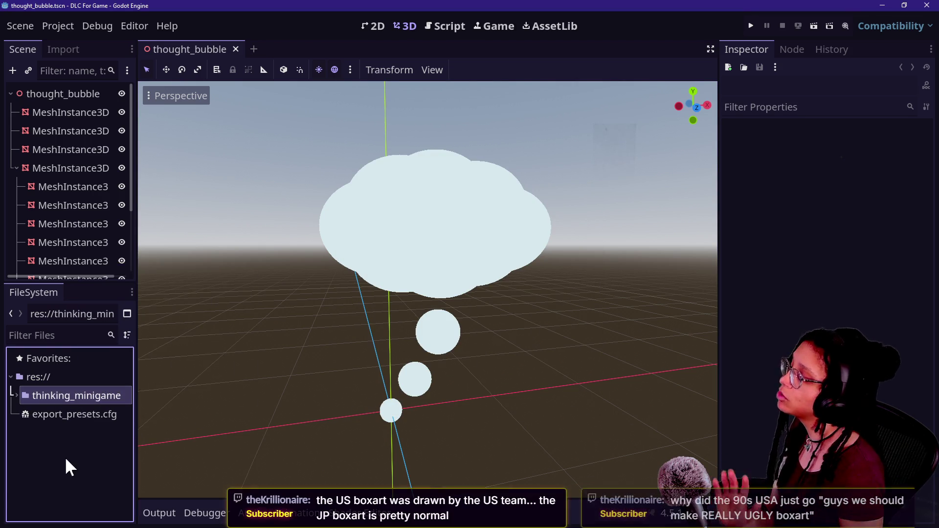
right_click(54, 379)
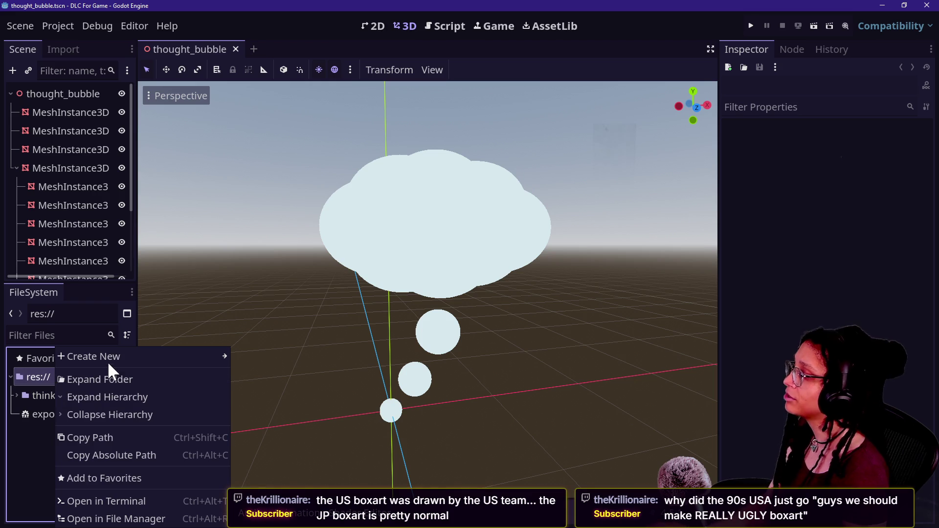
mouse_move(118, 357)
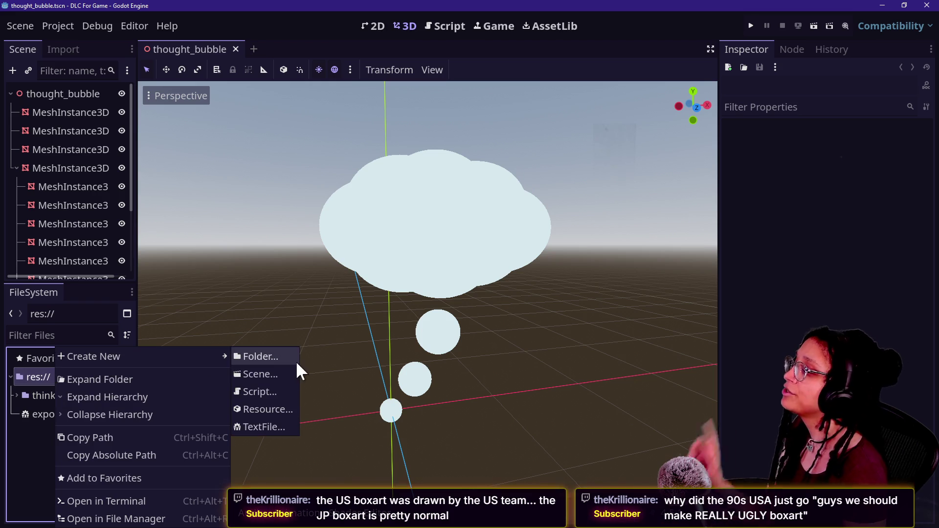
click(259, 353)
text(minigam)
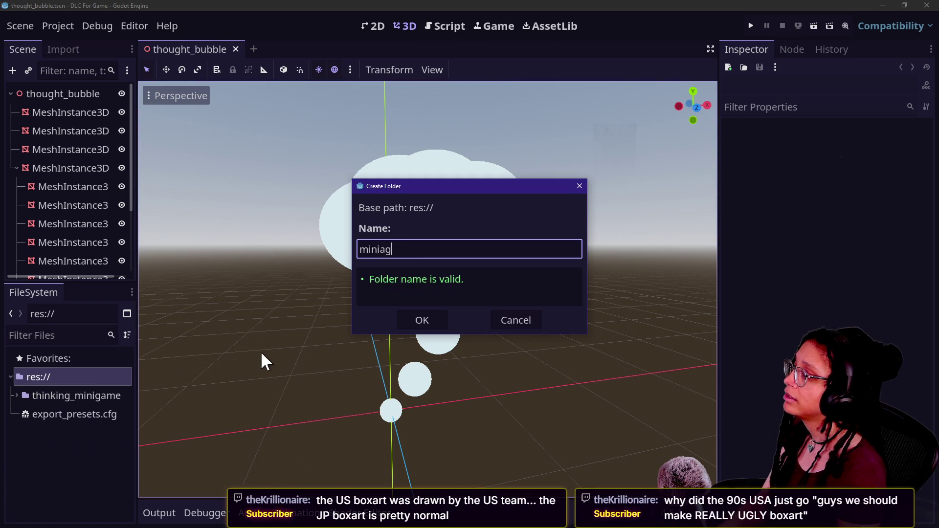
key(Escape)
Step: Create the minigame.gd script at res:// and open it in the script editor
right_click(87, 376)
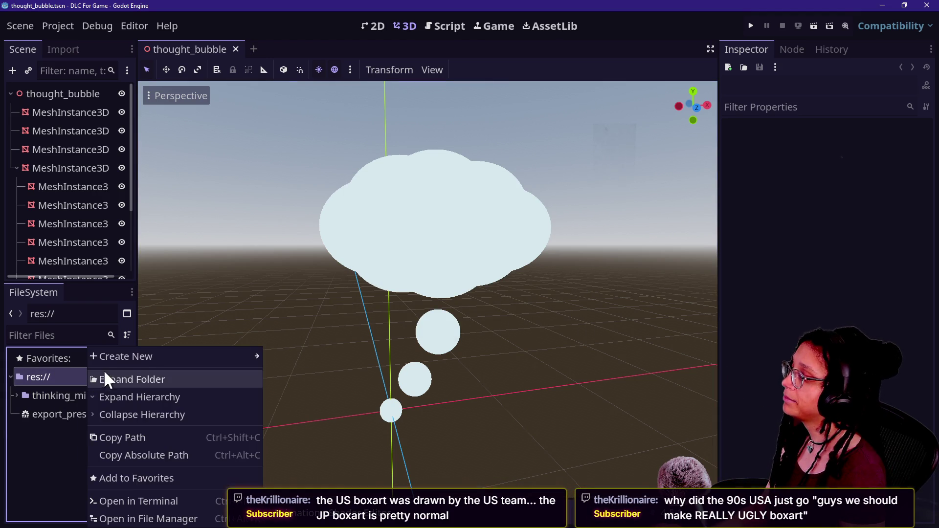
mouse_move(109, 359)
click(308, 391)
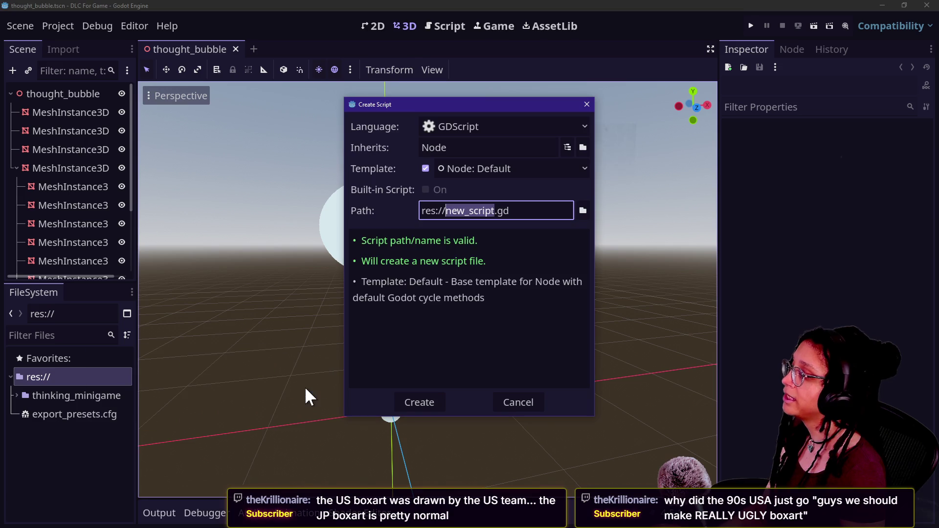
text(minigame)
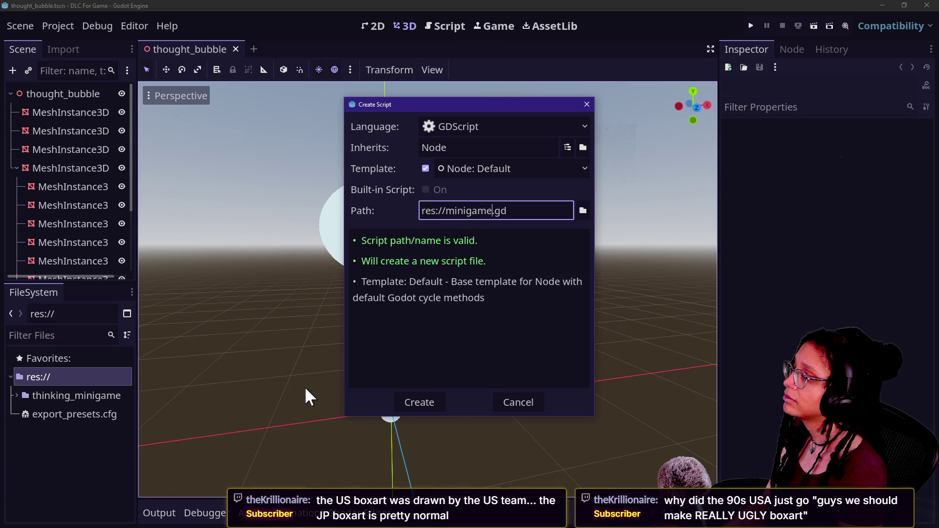
key(Return)
double_click(63, 433)
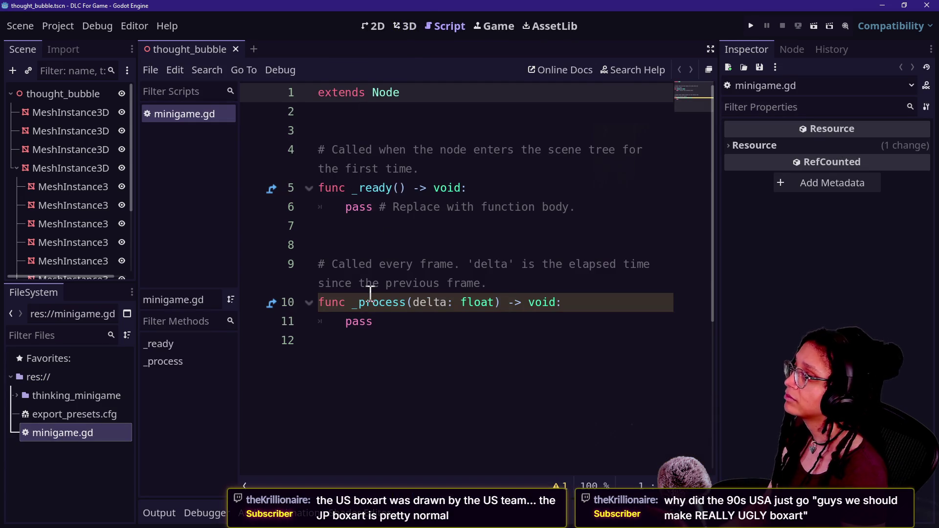
Step: Replace the script's code with 'class_name Minigame extends', typing it in distraction-free mode
click(456, 295)
key(ctrl+a)
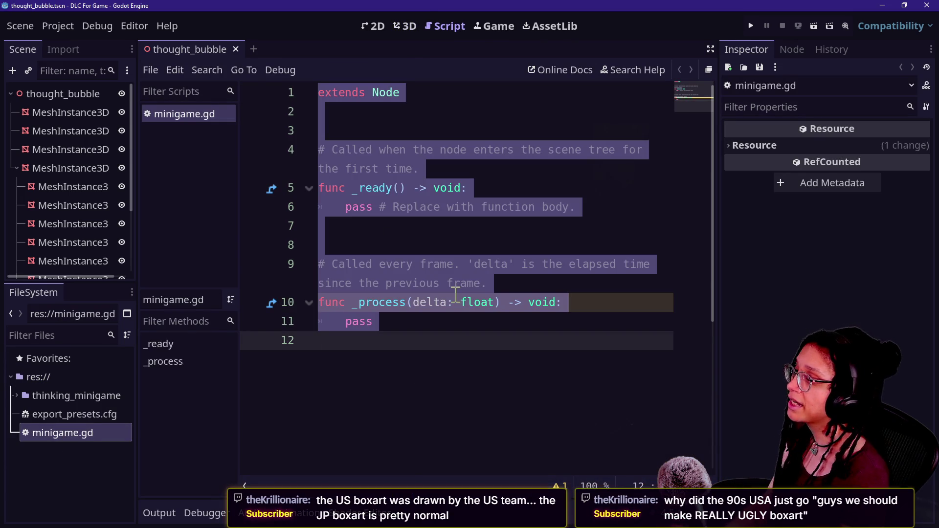
key(ctrl+shift+F11)
ctrl+scroll(456, 295, up, 4)
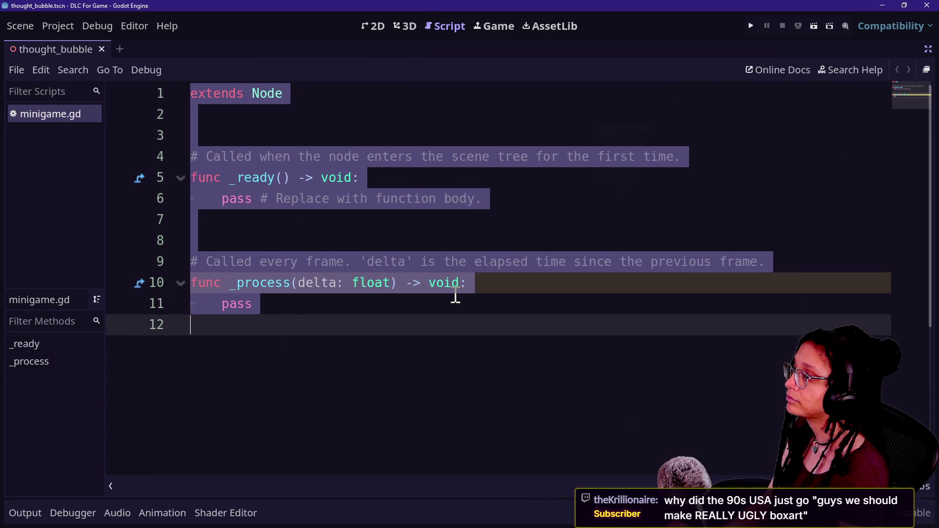
text(c)
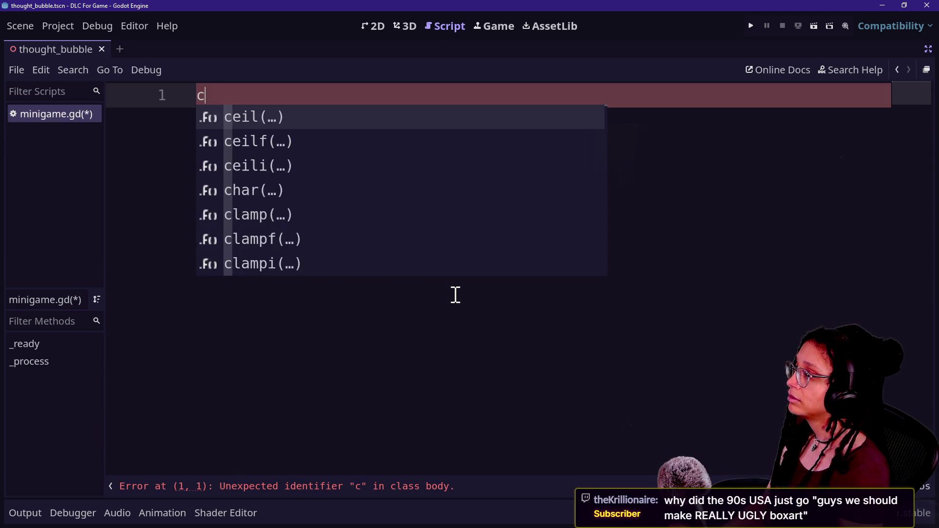
text(lass_name Minigame)
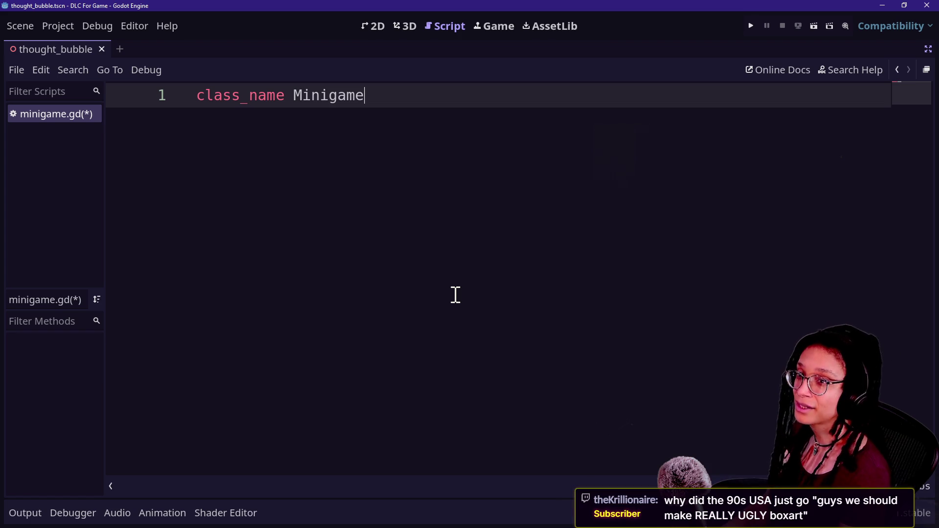
scroll(456, 295, up, 2)
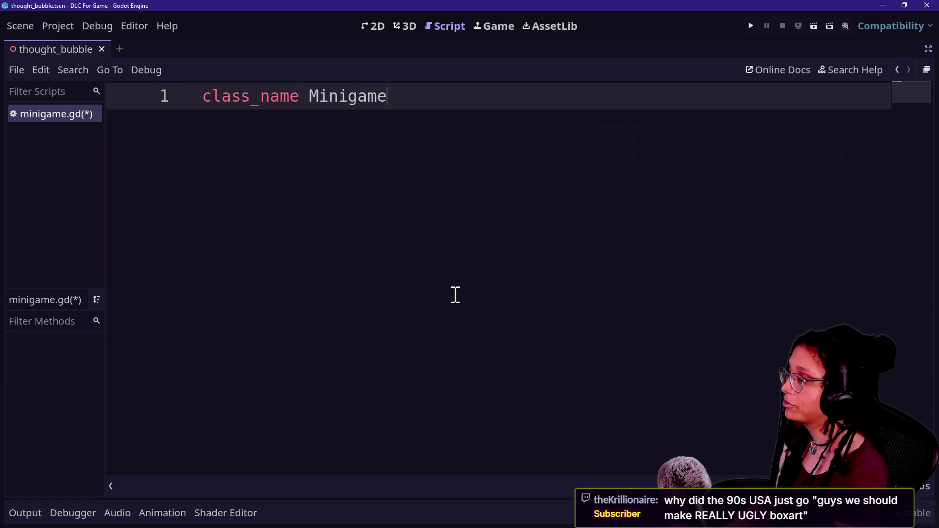
text( exte)
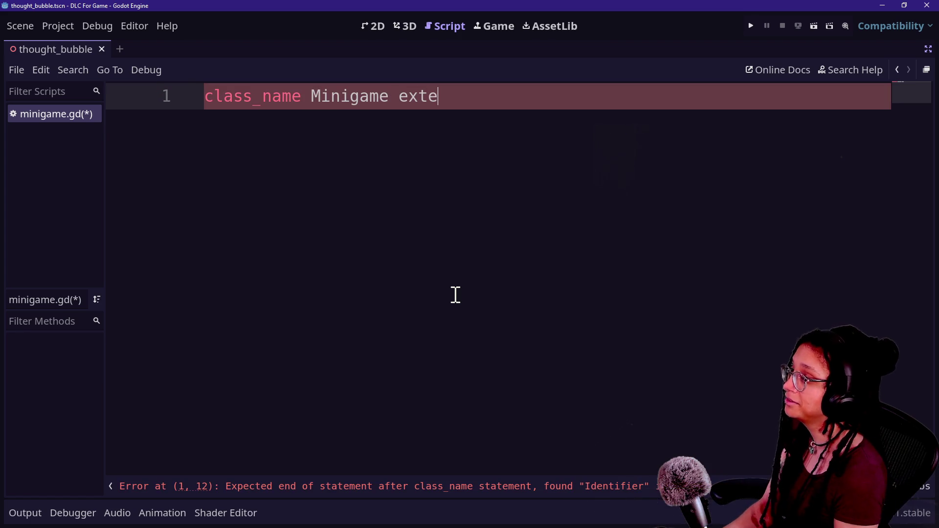
text(tends)
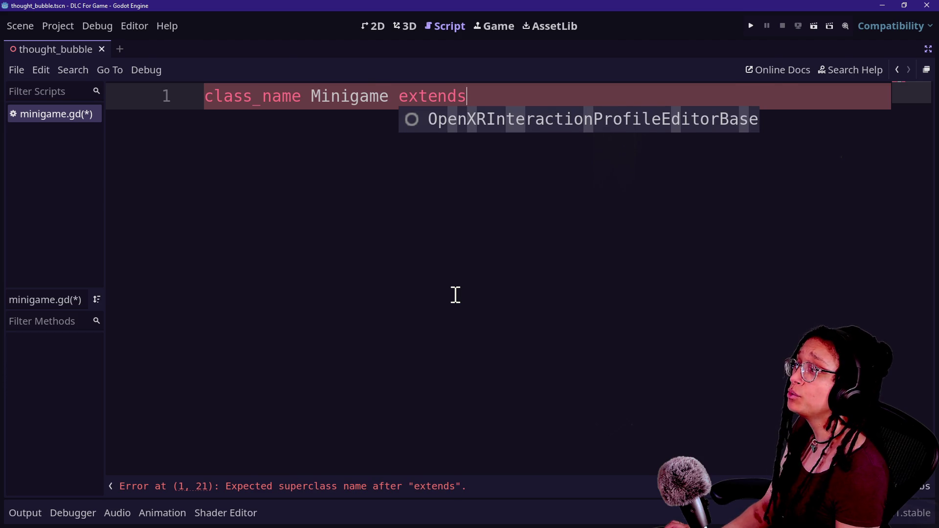
key(ctrl+shift+F11)
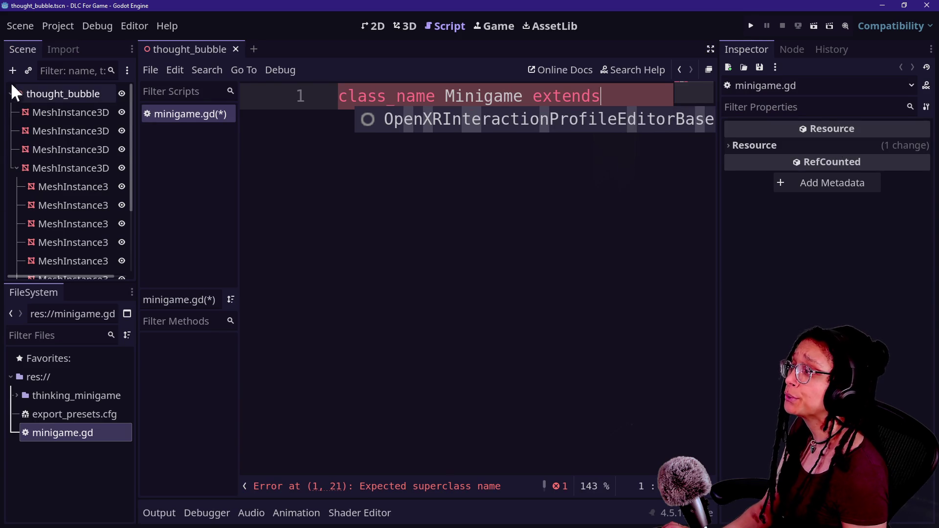
Step: Collapse the thought_bubble scene tree and toggle the thinking_minigame folder open and closed
click(11, 94)
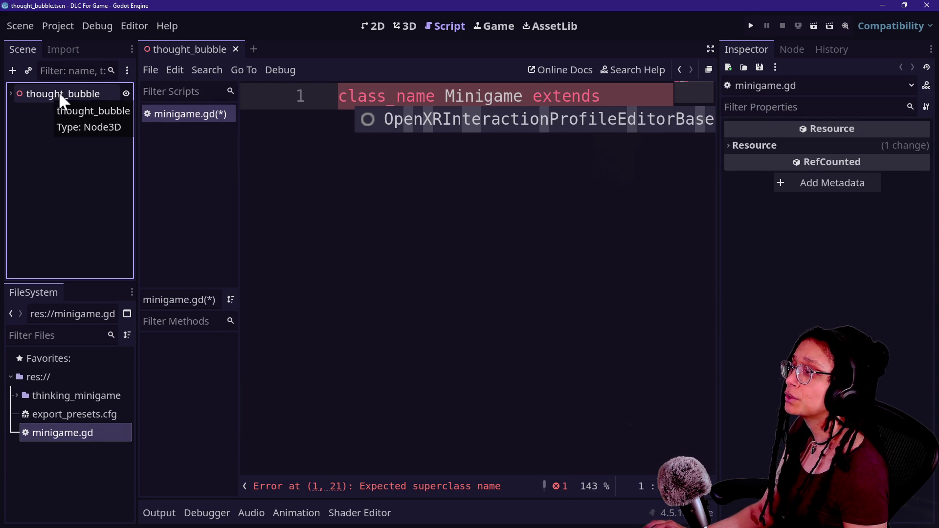
right_click(67, 124)
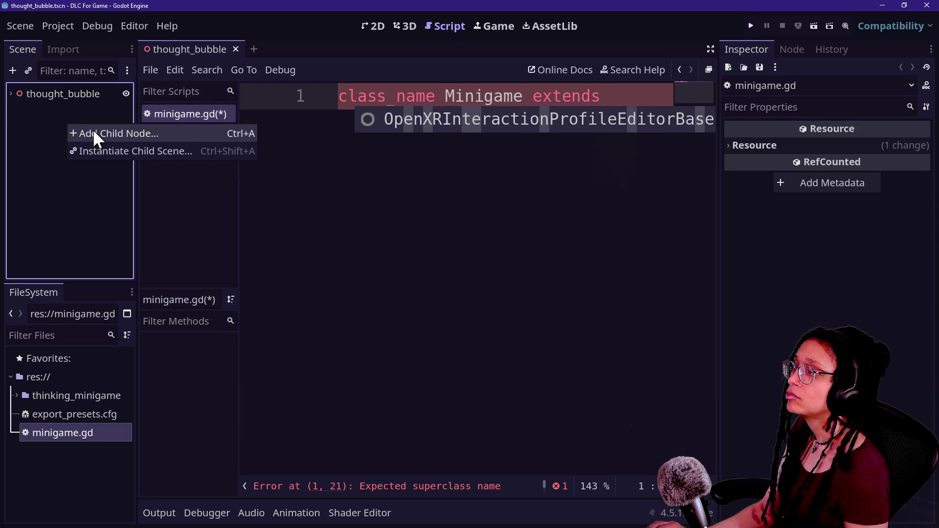
click(251, 69)
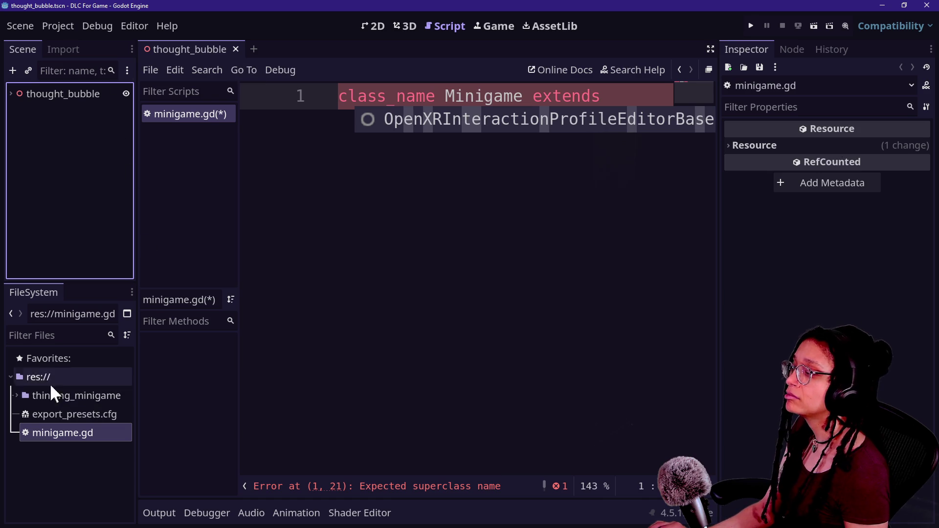
click(17, 395)
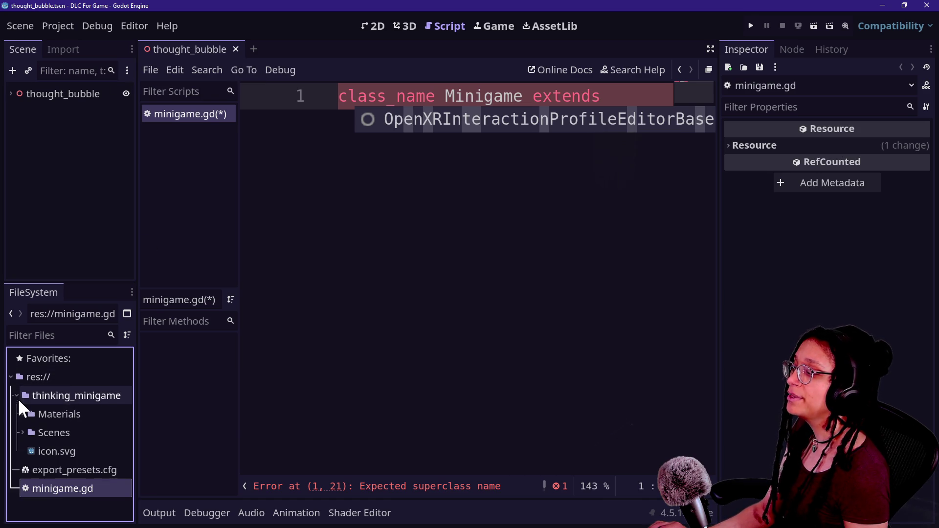
click(14, 395)
click(15, 395)
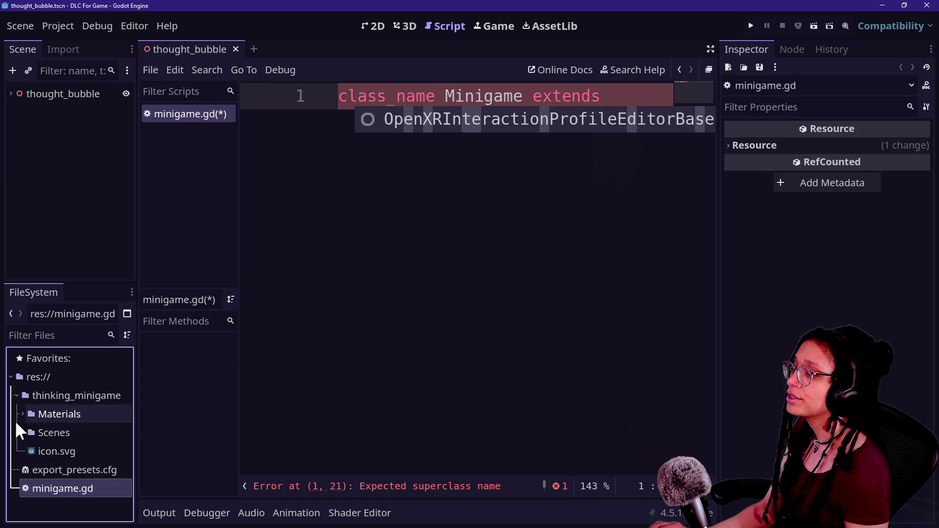
click(14, 395)
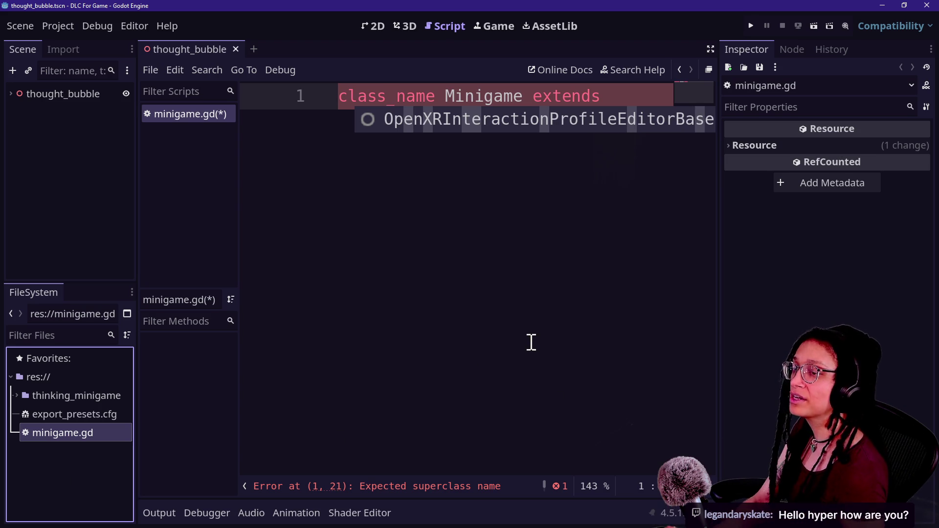
Step: Finish line 1 as 'class_name Minigame extends RefCounted' and start a new line
key(Escape)
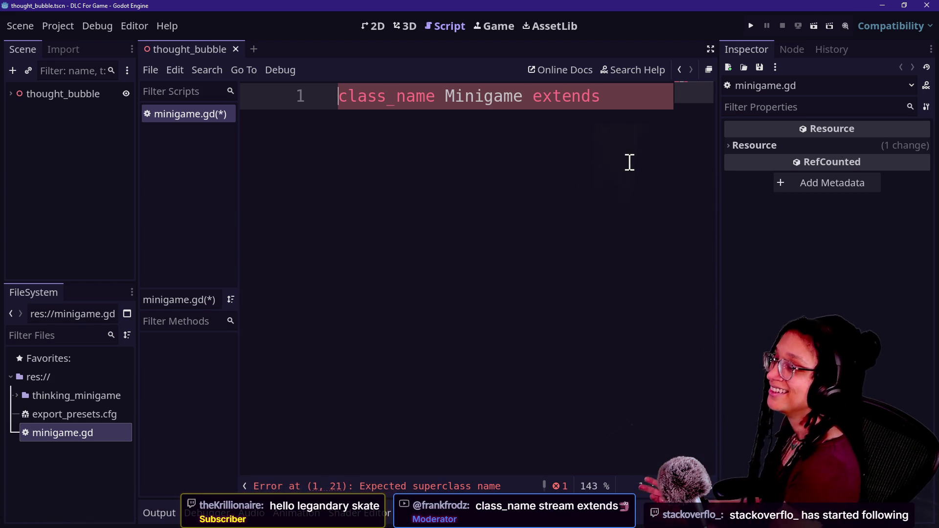
click(626, 105)
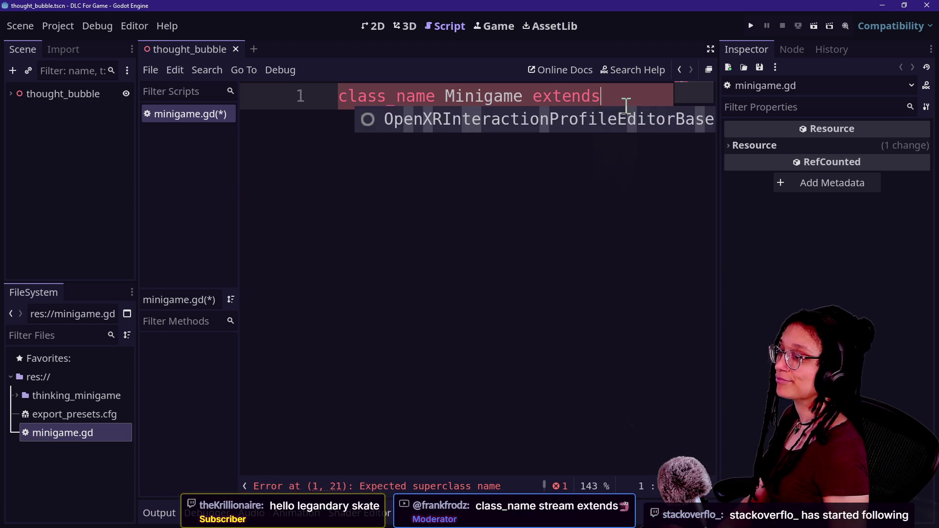
key(BackSpace)
text(s RefCounte)
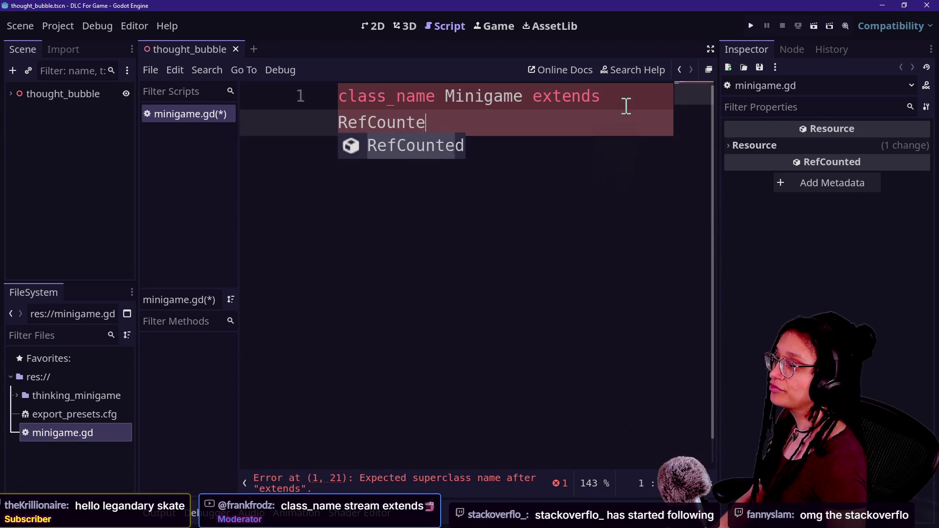
text(d)
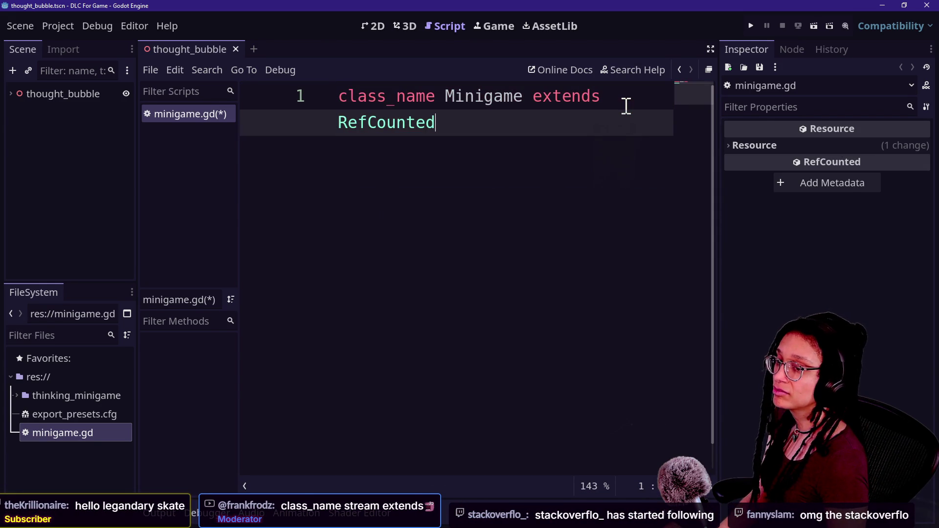
key(Return)
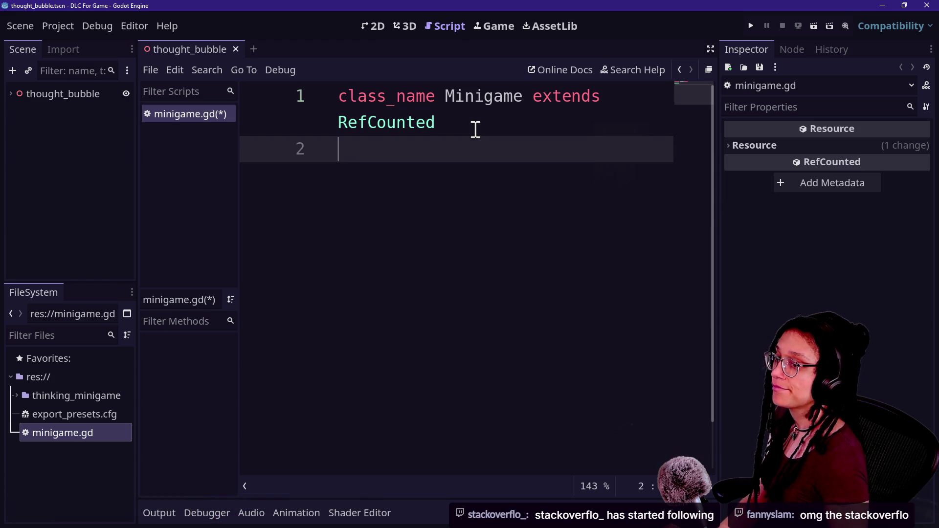
Step: Add 'static var ref: Minigame' and begin 'func _init() -> void:' in distraction-free mode
key(ctrl+shift+F11)
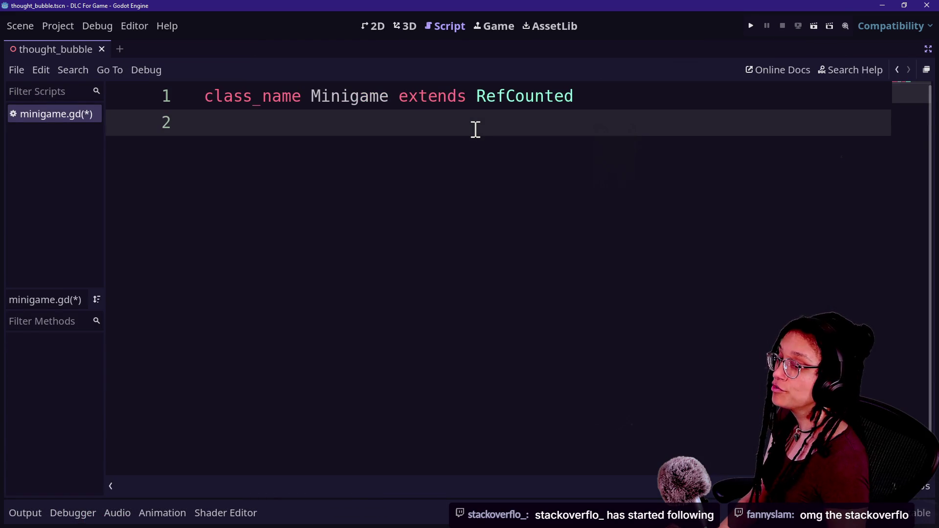
key(BackSpace)
text(stat)
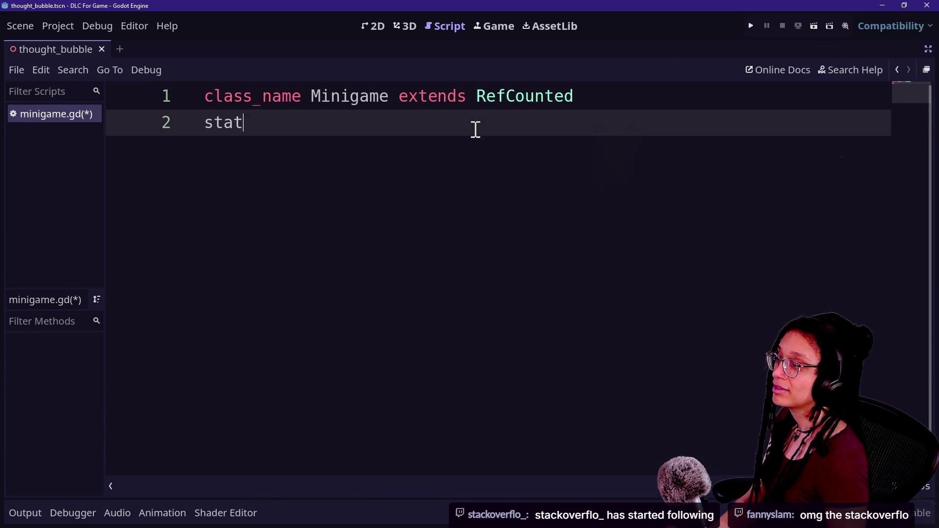
text(ic var ref)
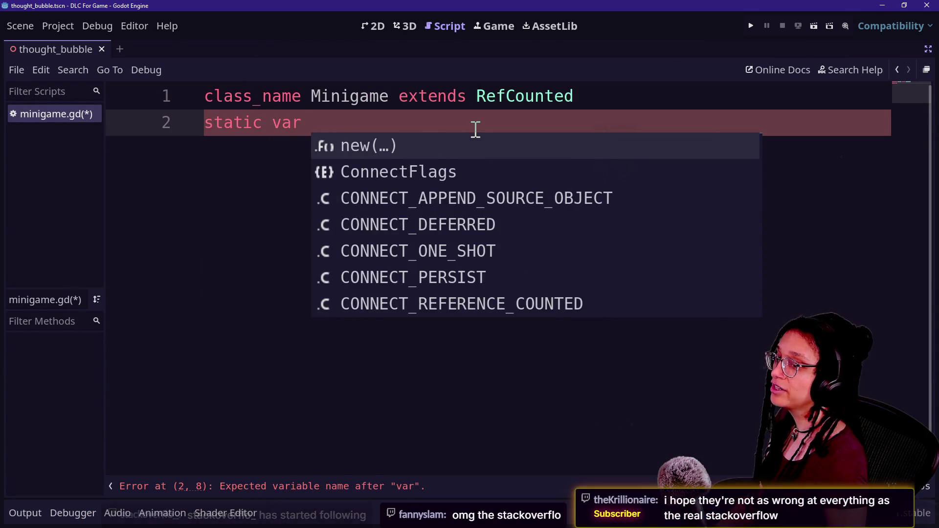
key(Escape)
text(: )
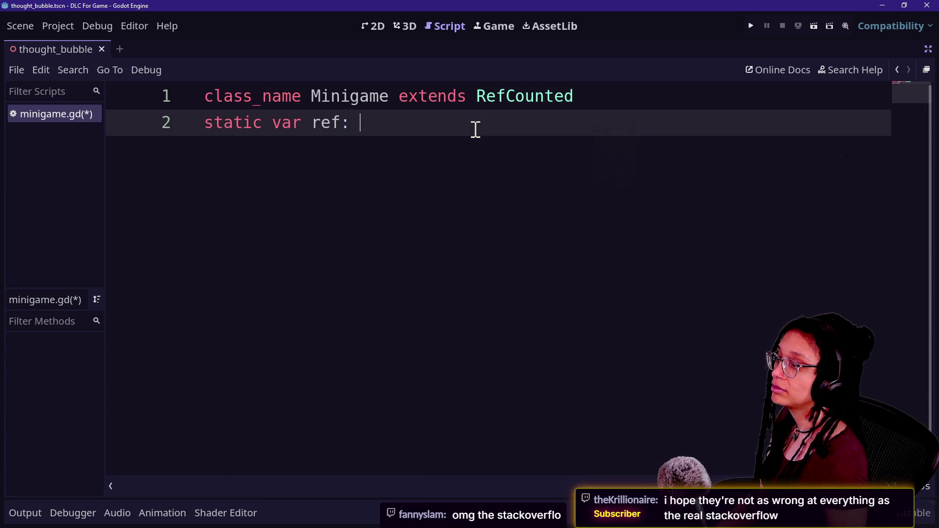
text(M)
key(BackSpace)
text(Minigame)
key(Return)
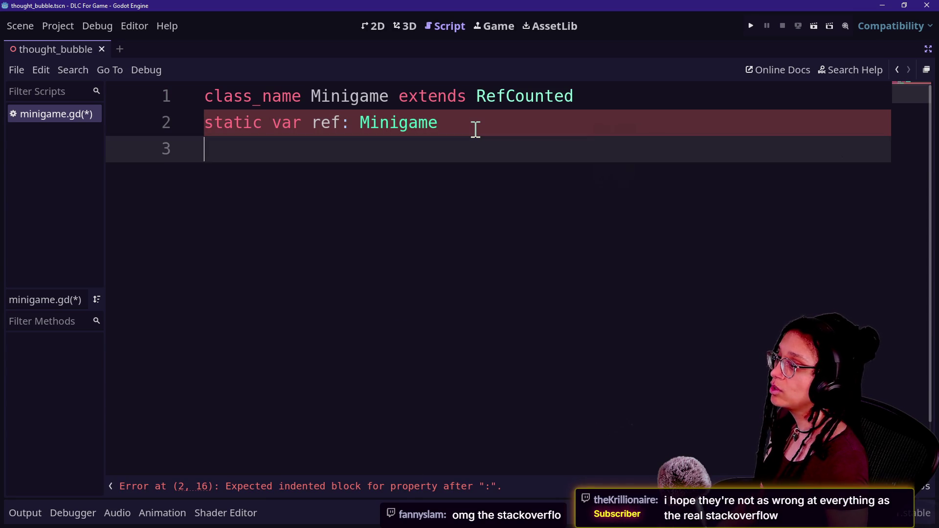
text(func _)
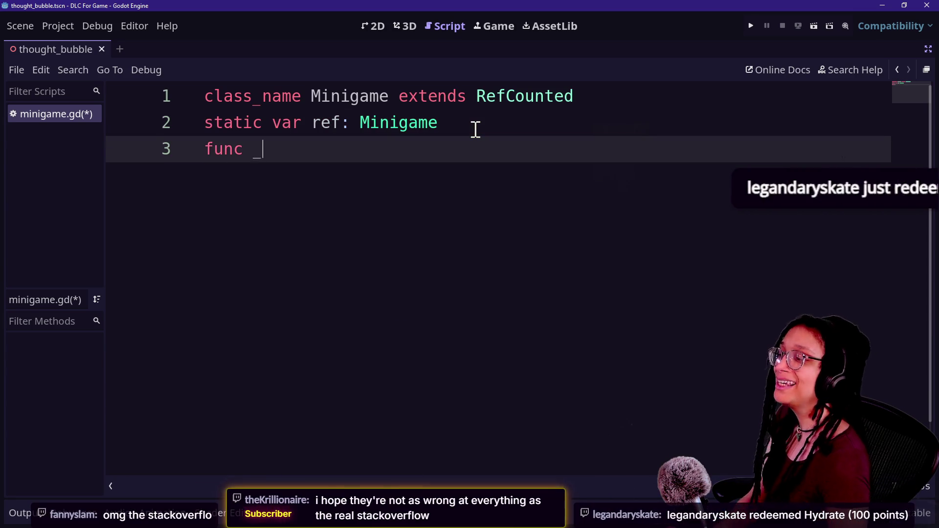
text(ini)
key(Return)
key(Return)
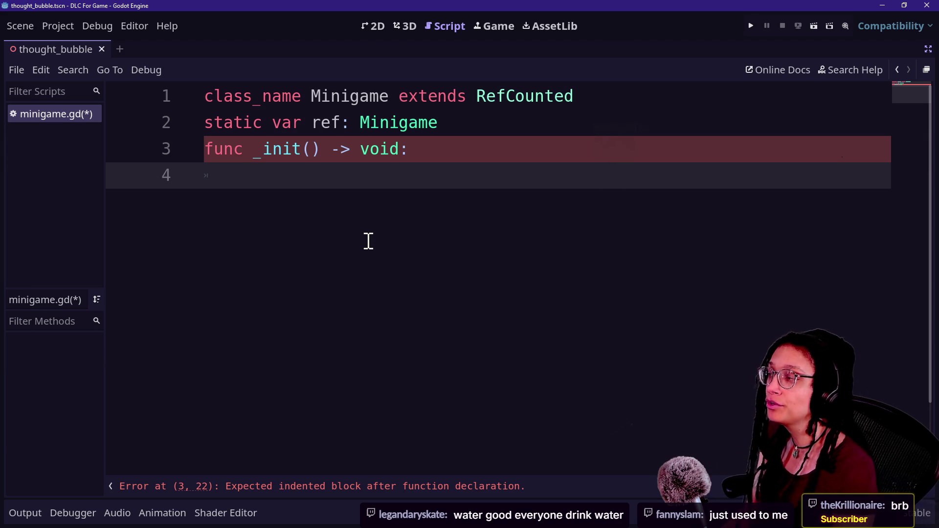
Step: Set 'ref = self' in the _init body and start a new class-level line
text(ref = seld)
key(BackSpace)
text(f)
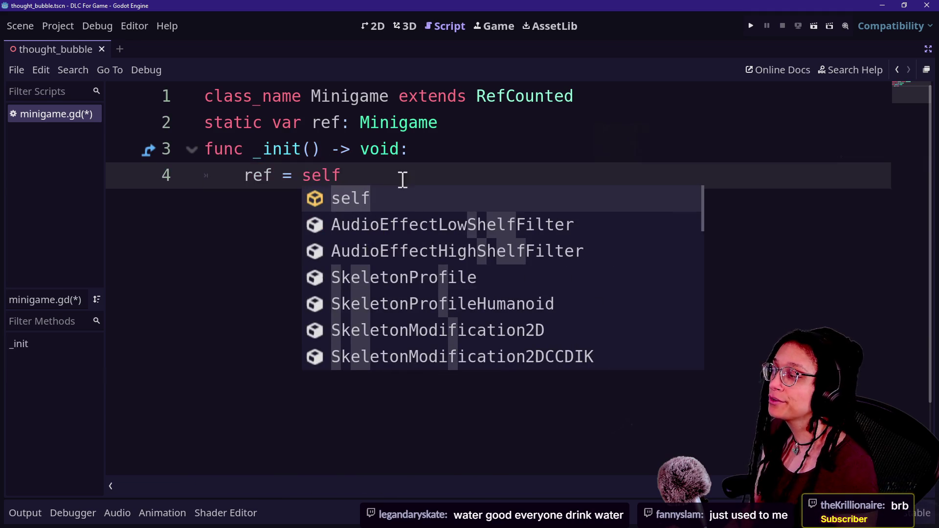
key(Escape)
key(Return)
key(Return)
key(BackSpace)
Step: Declare const MINIGAME_DIRECTORY, after trying MINIGAME_PATH and MINIGAME_FOLDER_NAME as names
text(const)
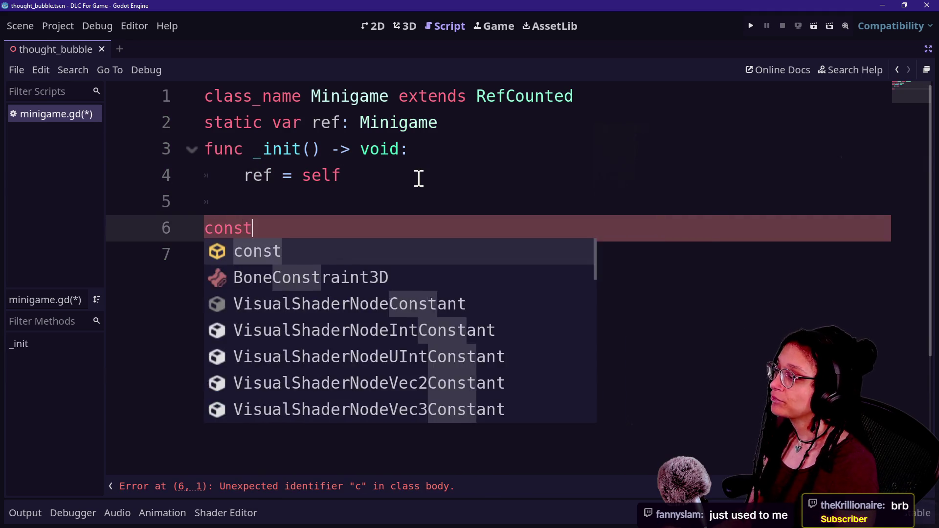
key(Escape)
text( MINIGAME_PATH)
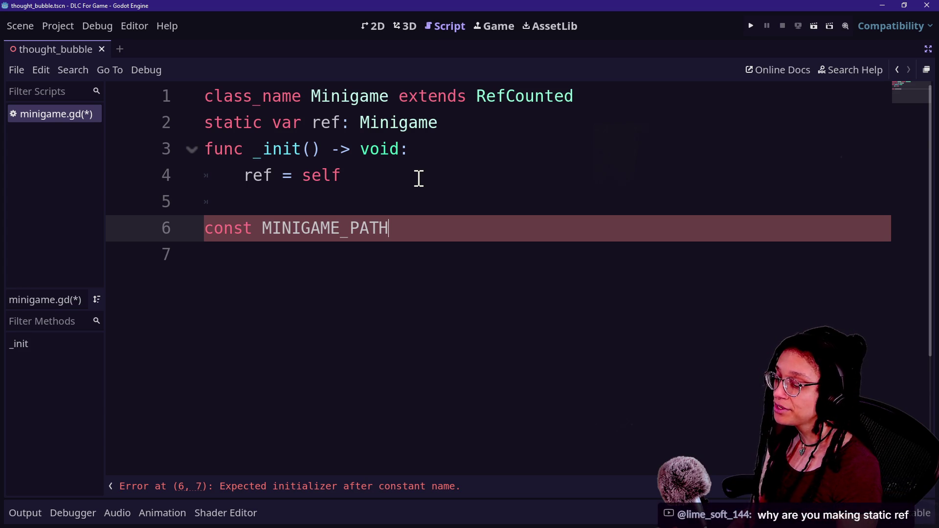
key(BackSpace)
key(BackSpace)
key(BackSpace)
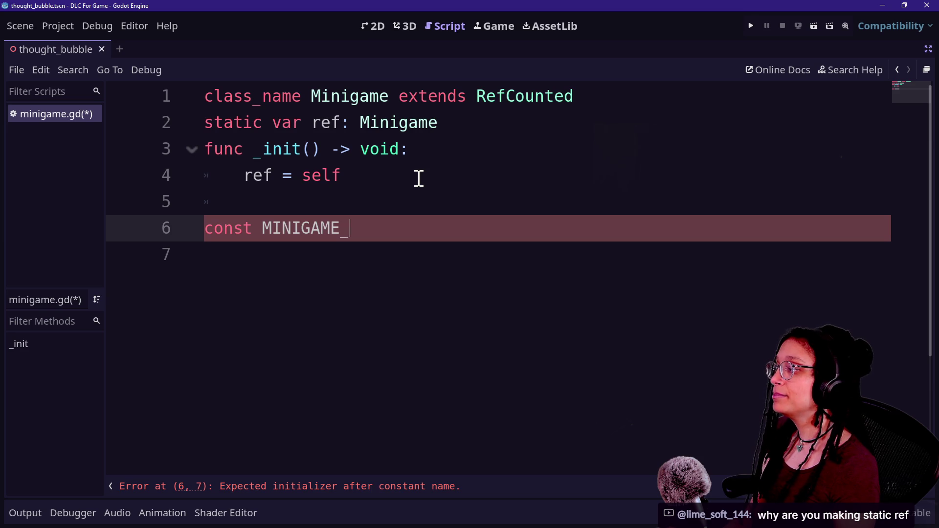
text(FOLDER_)
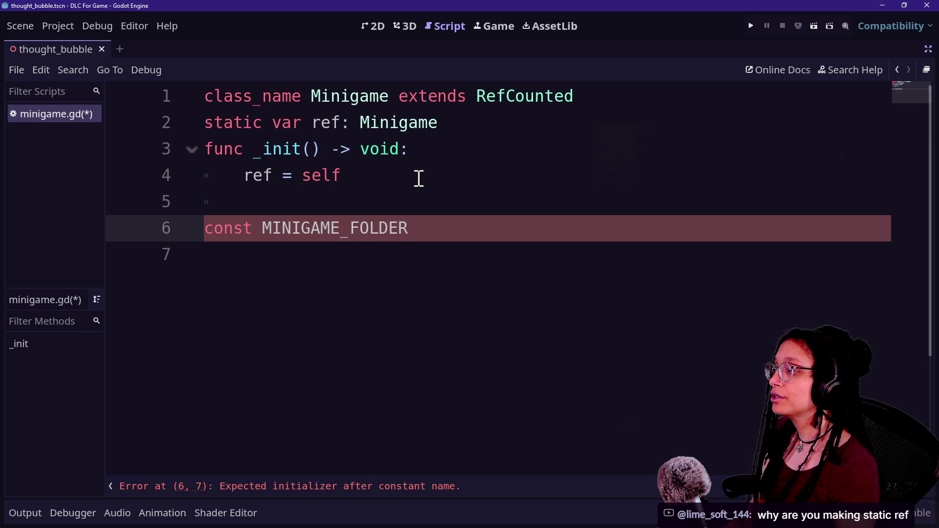
text(NAME)
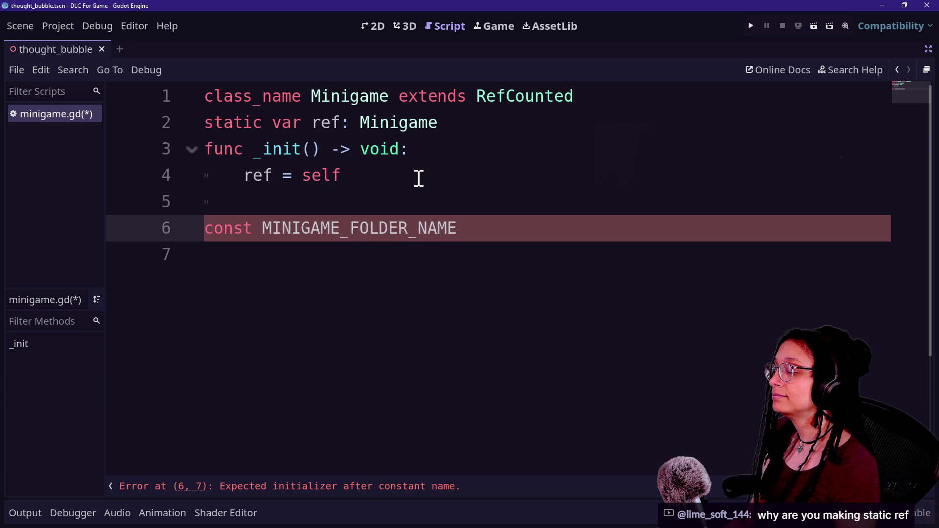
key(BackSpace)
key(BackSpace)
key(BackSpace)
text(IR)
text(IRECTORY)
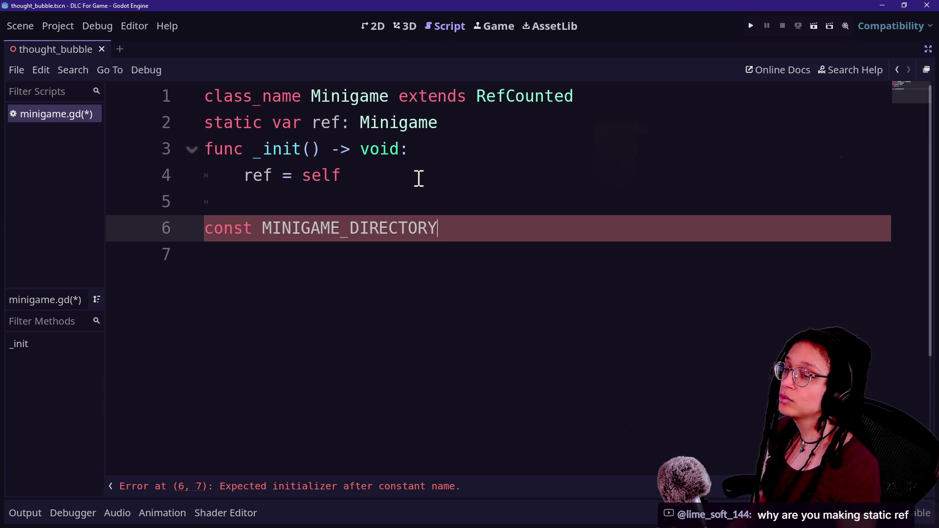
key(Up)
key(Down)
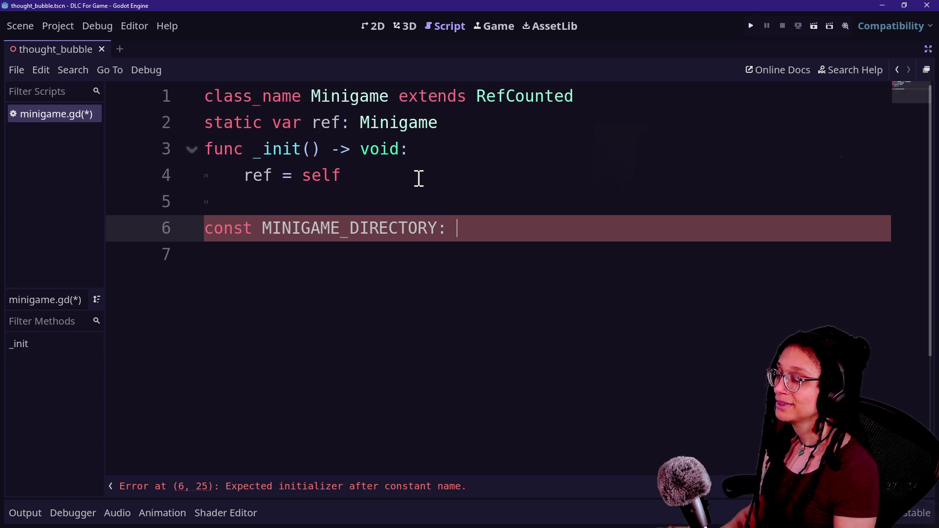
Step: Give the constant ': String = "' with an opening quote, then restore the side docks
text(f)
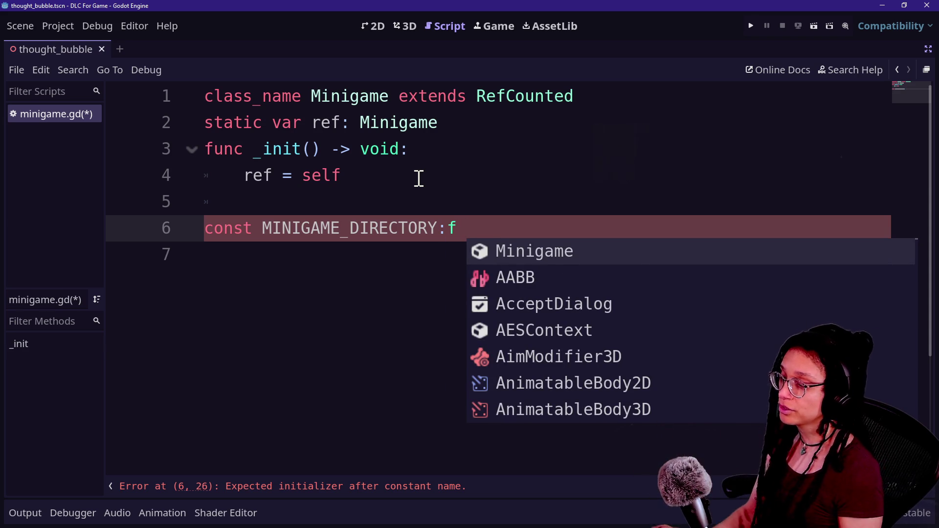
key(BackSpace)
key(BackSpace)
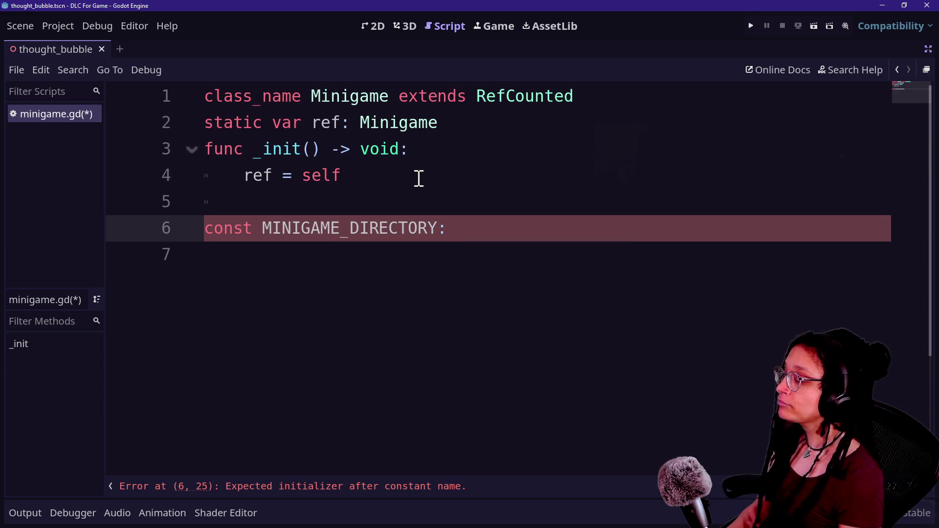
text( String = ")
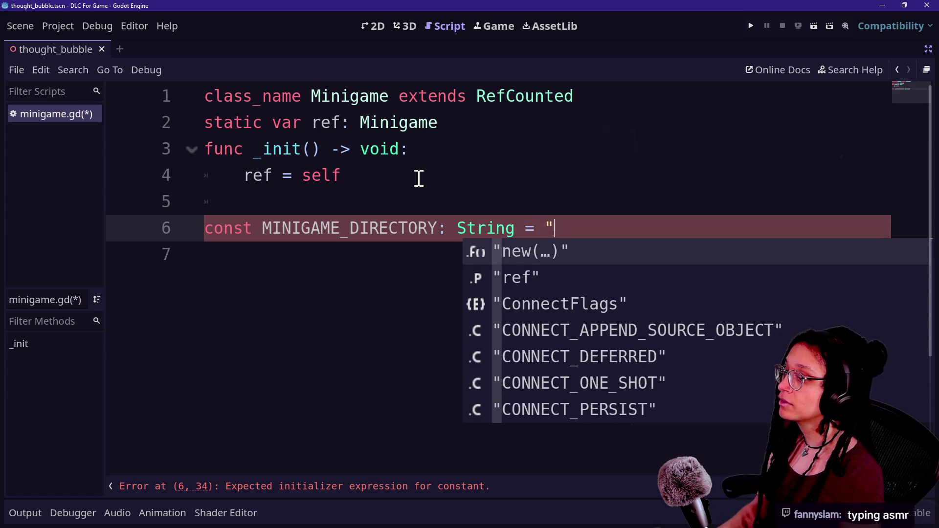
key(Escape)
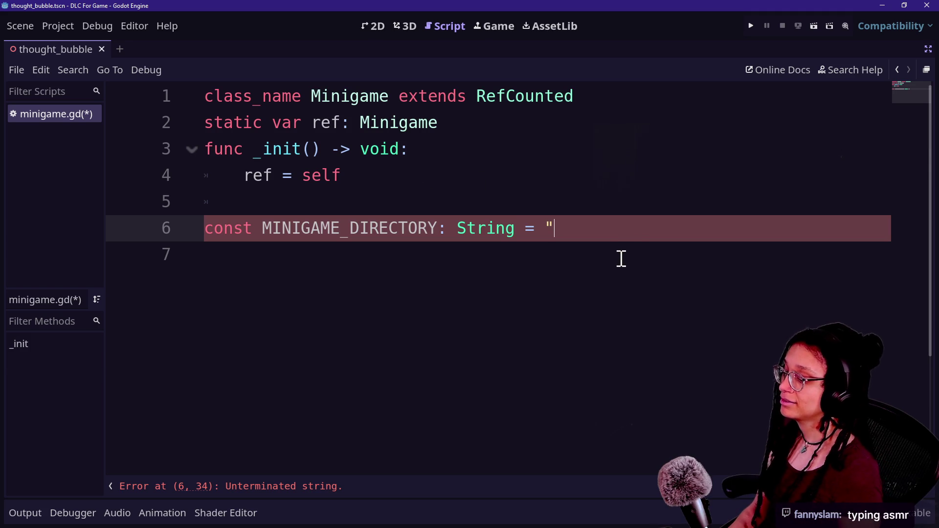
text(c)
key(BackSpace)
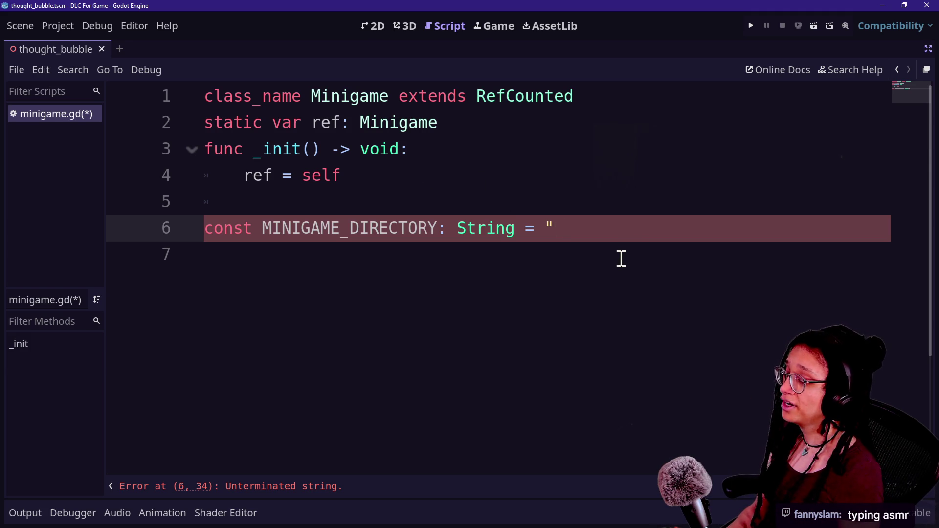
key(ctrl+shift+F11)
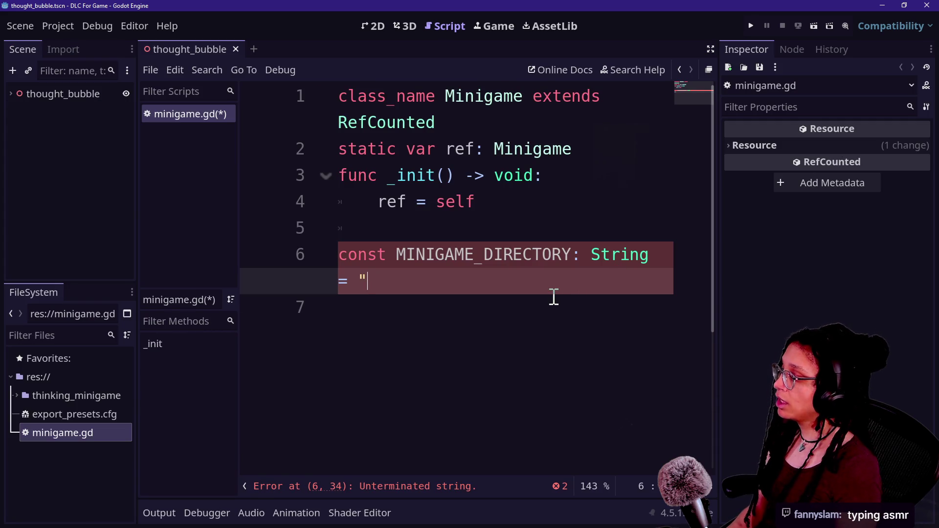
Step: Continue the directory string toward 'res://thinking_minigame', then inspect the launcher script's code
text(resL)
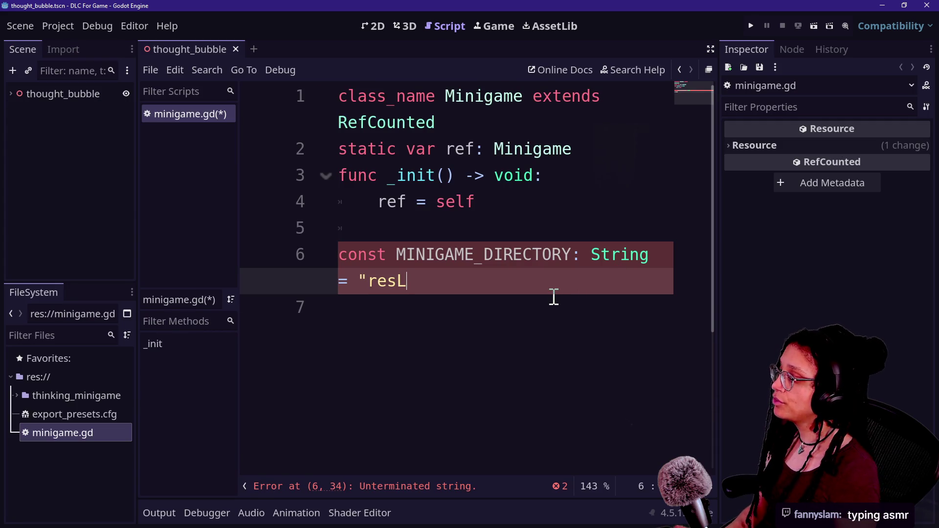
key(BackSpace)
key(BackSpace)
text(://)
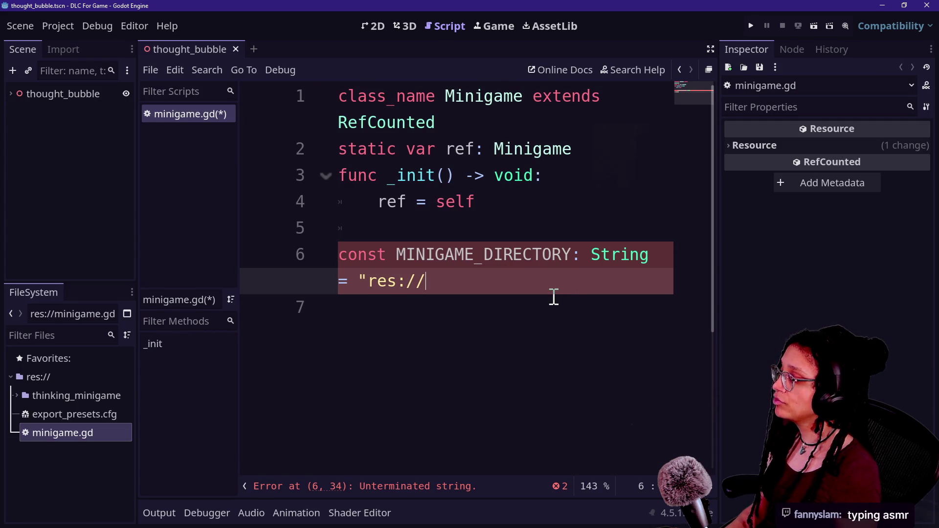
text(think)
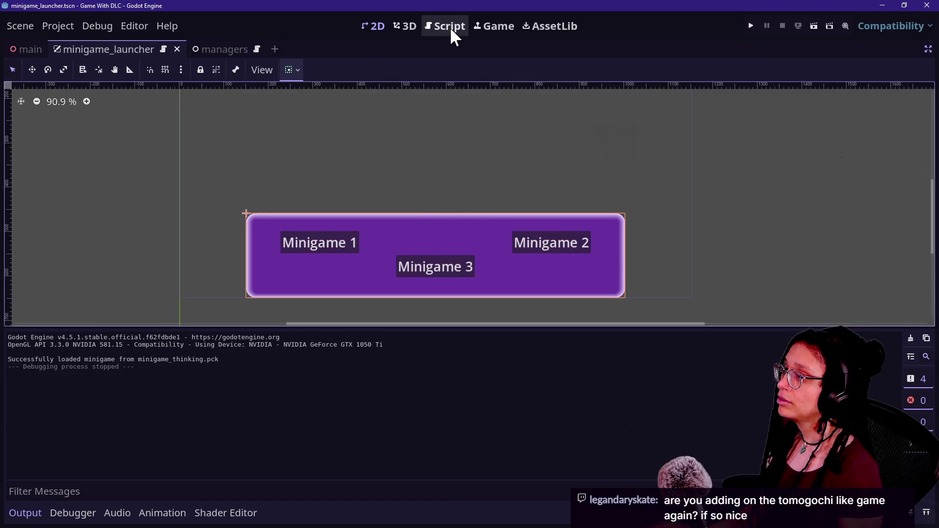
click(451, 29)
click(576, 170)
click(482, 120)
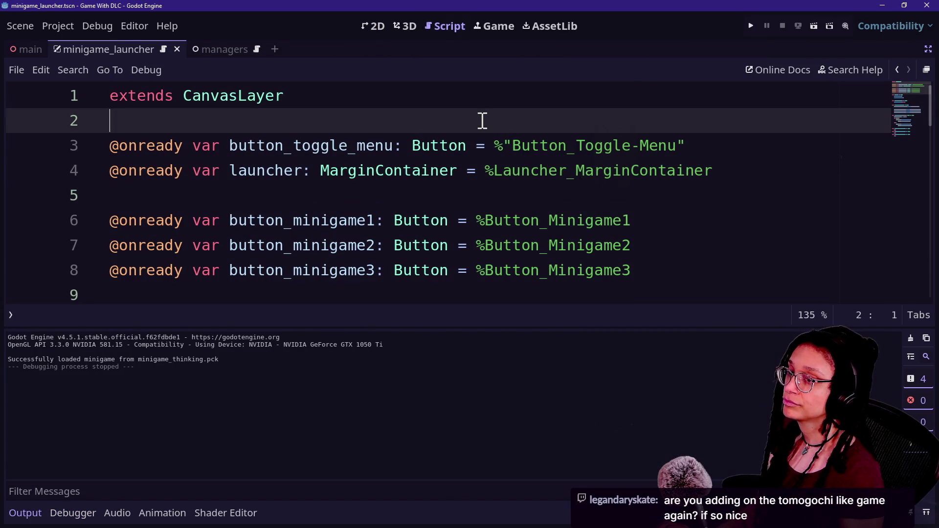
click(510, 152)
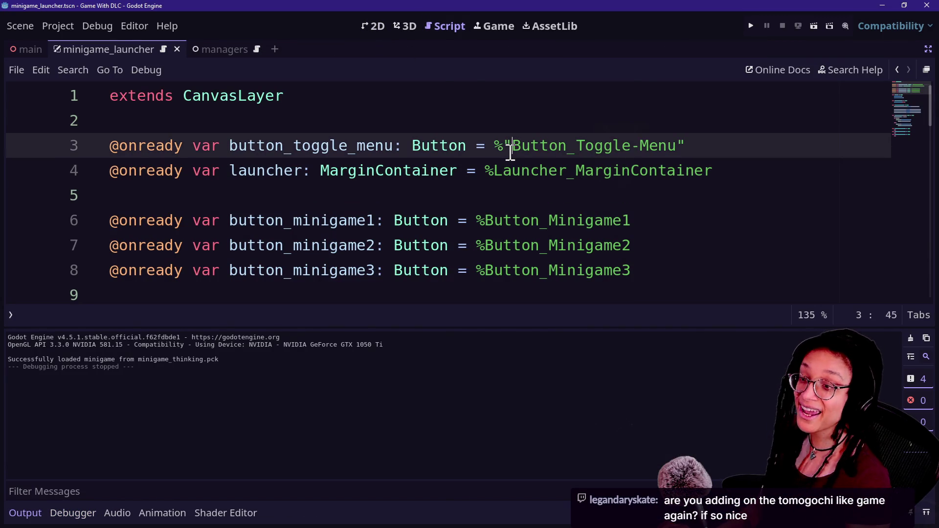
click(445, 84)
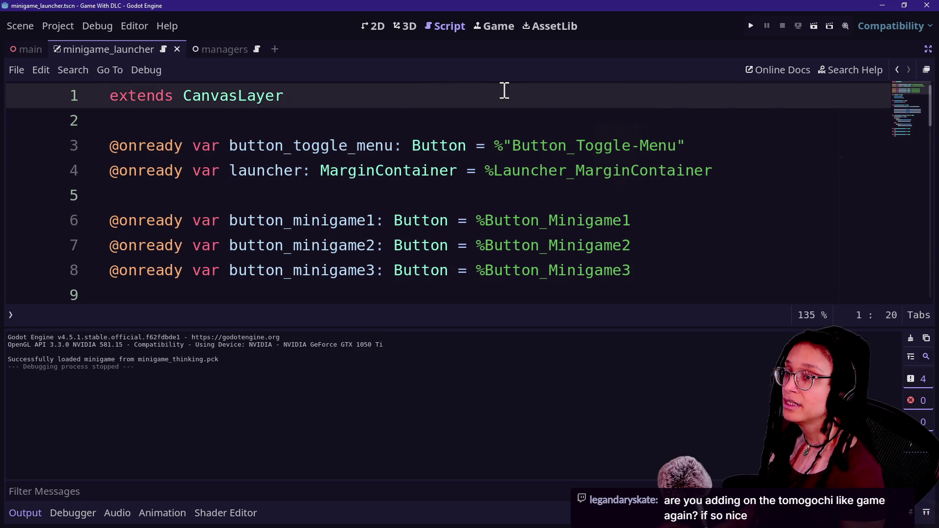
Step: Switch between the Godot windows, ending on the cat-care-game project's Camera script
key(alt+Tab)
key(alt+Tab)
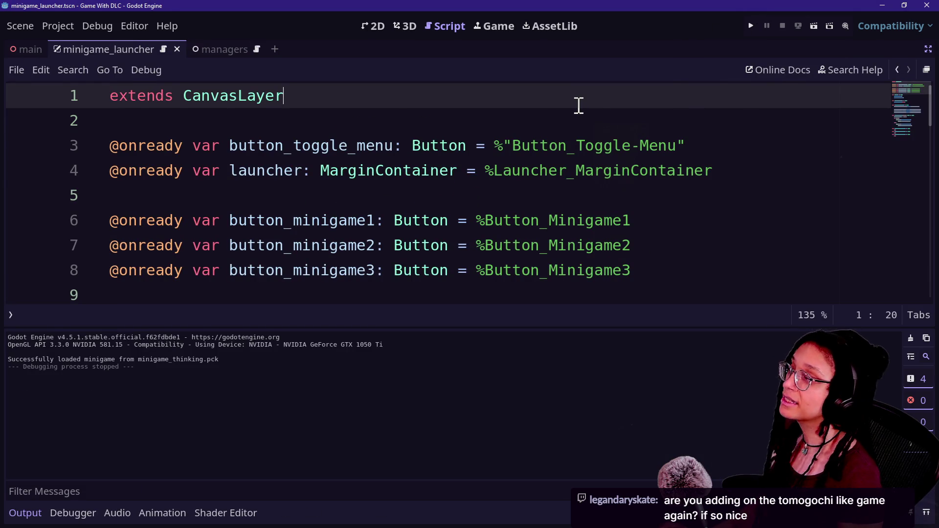
key(alt+Tab)
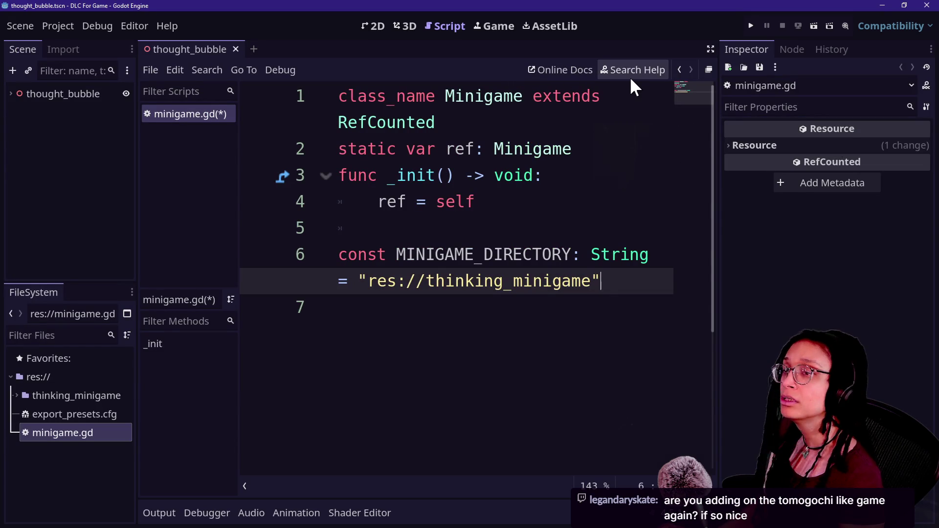
key(alt+Tab)
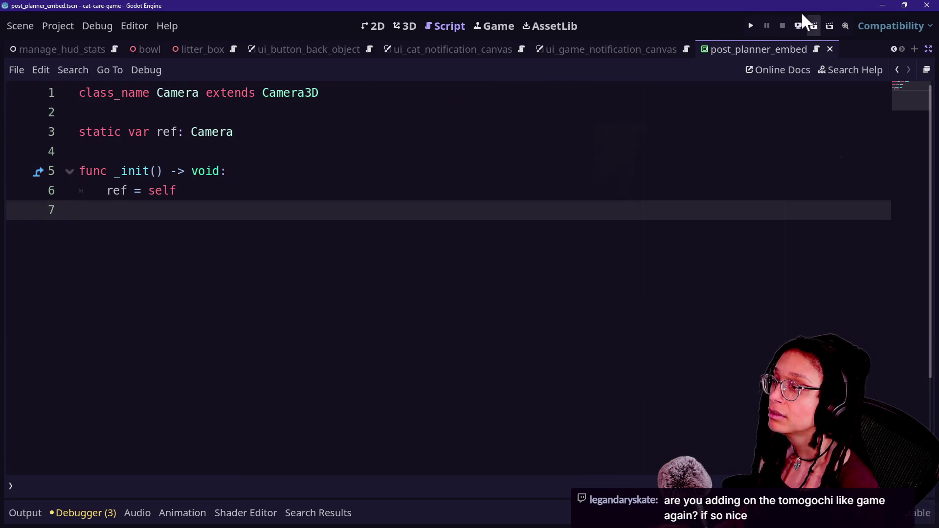
Step: Run the cat-care game and start Post Planner on the desk computer, choosing Mewsky
click(752, 26)
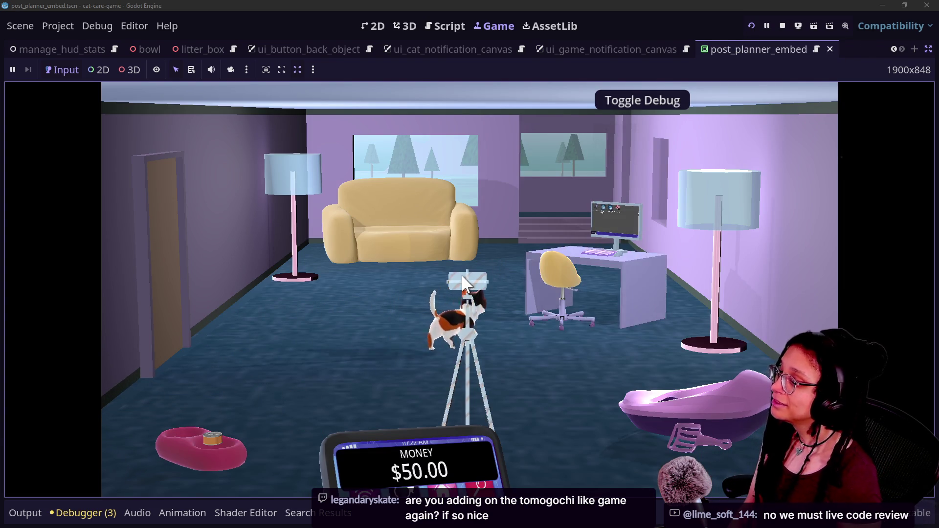
click(601, 269)
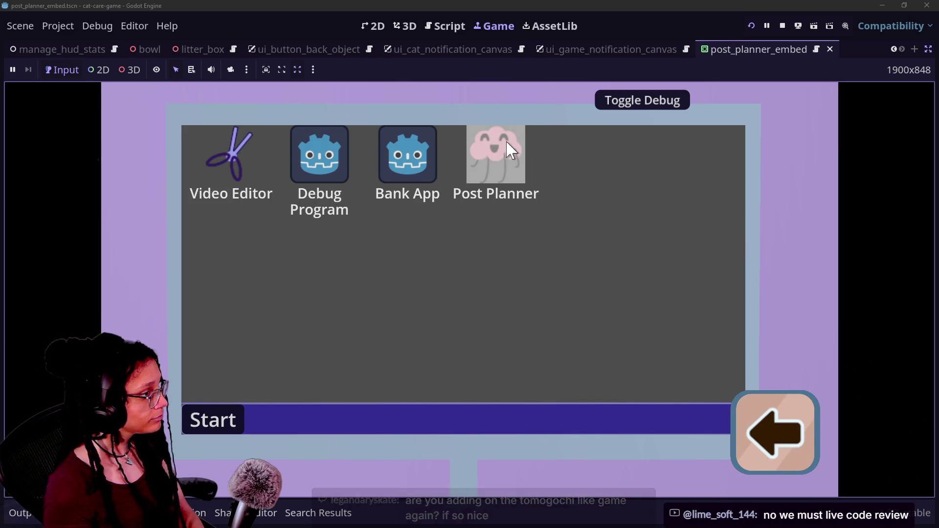
double_click(472, 171)
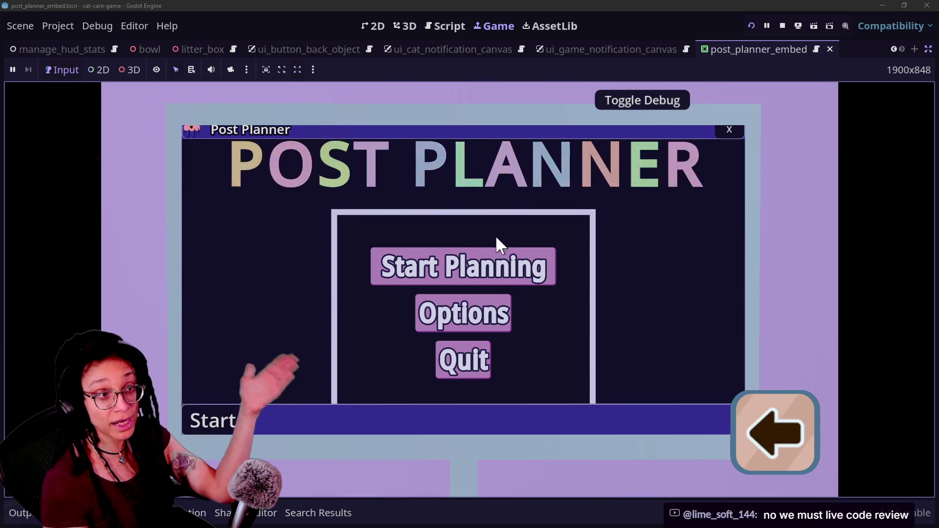
click(494, 277)
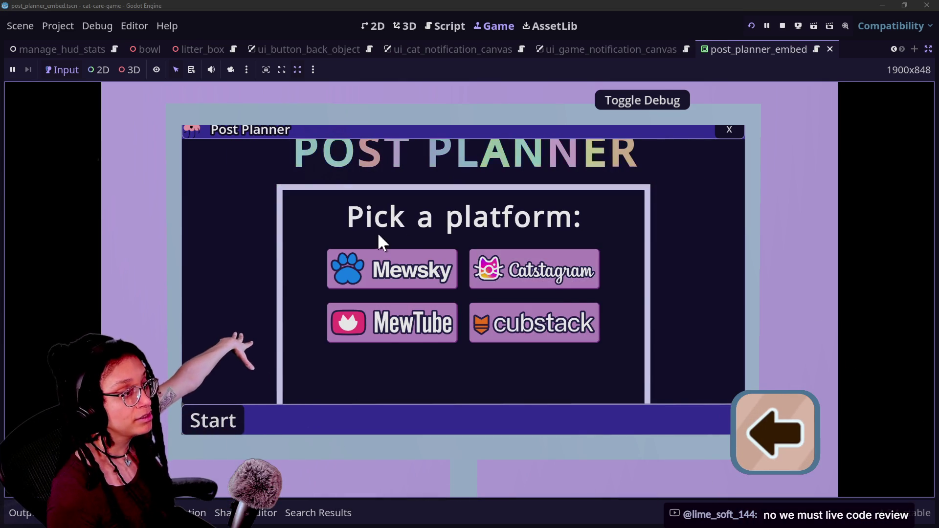
click(416, 272)
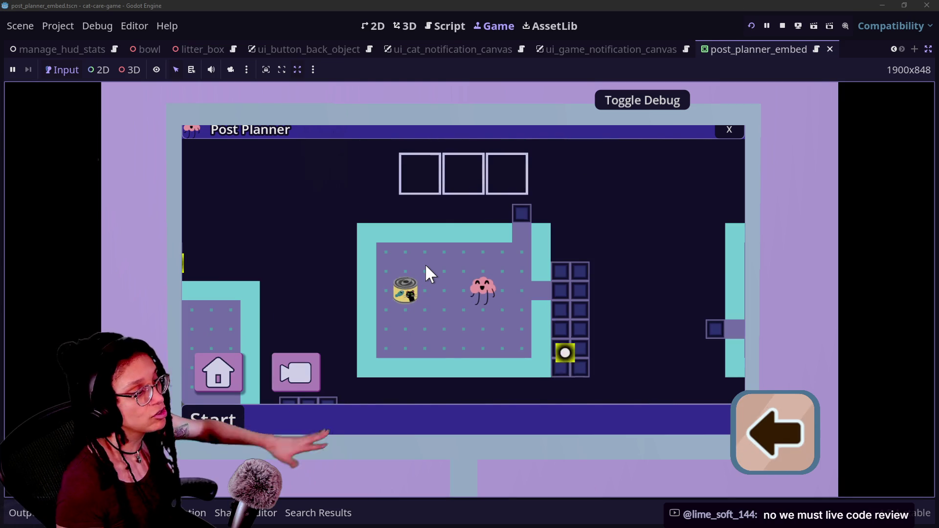
Step: Walk the creature around with the arrow keys, then close Post Planner and return to the room
key(Right)
key(Down)
key(Down)
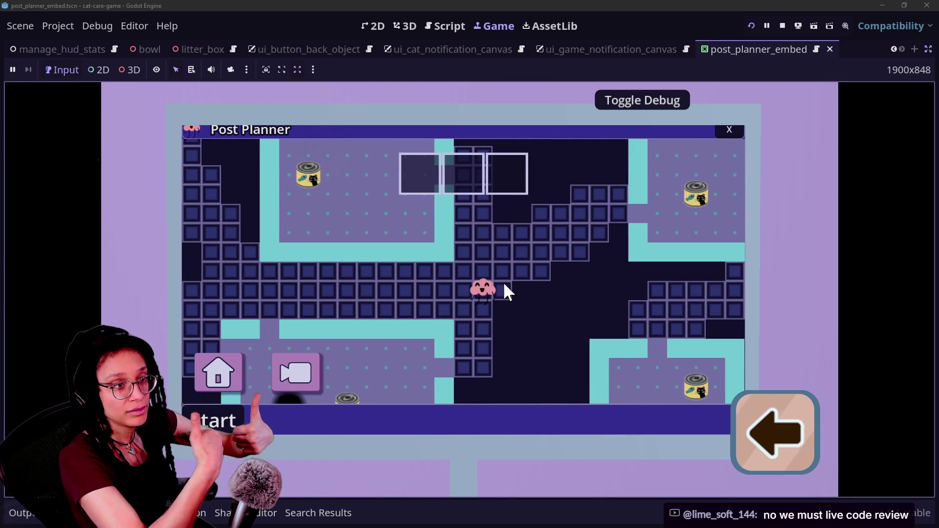
key(Left)
key(Left)
key(Left)
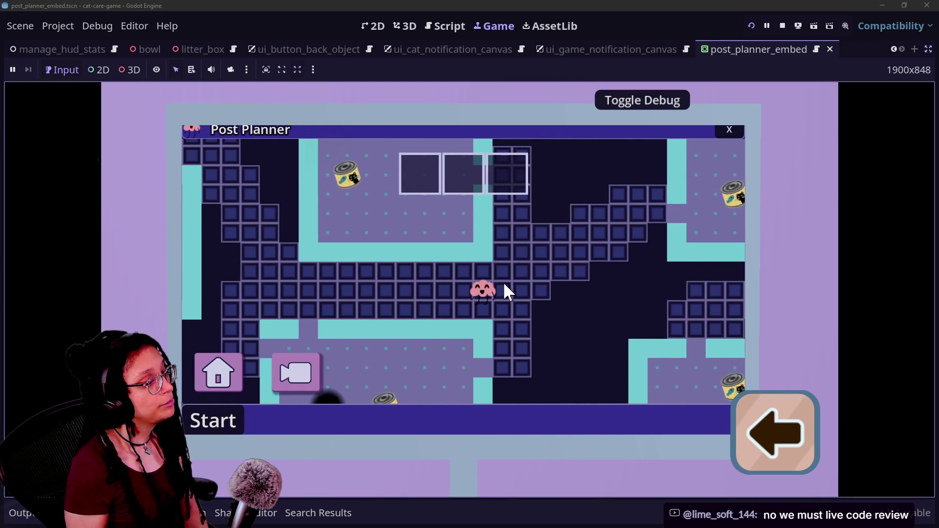
key(Up)
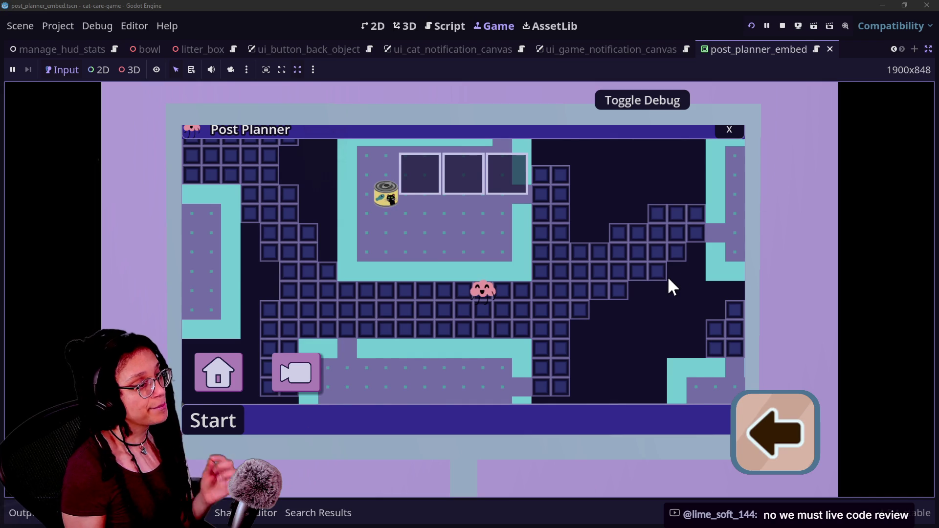
key(Left)
key(Left)
key(Left)
key(Left)
key(Left)
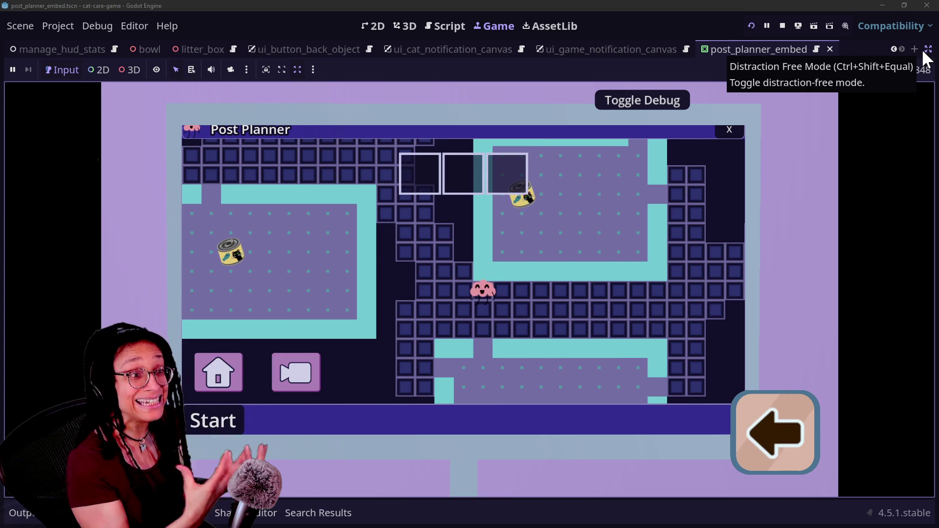
click(780, 433)
click(780, 433)
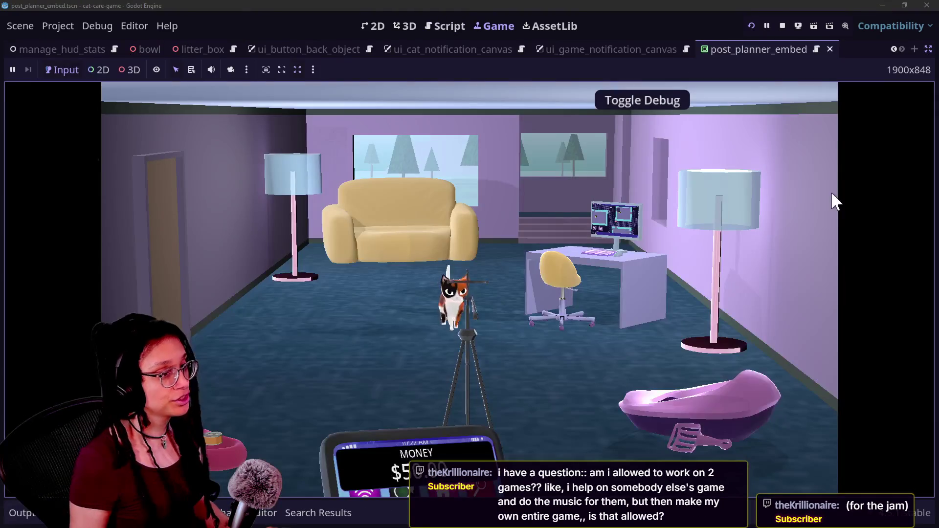
Step: Stop the running game, switch to the 3D view and open the main scene
click(782, 25)
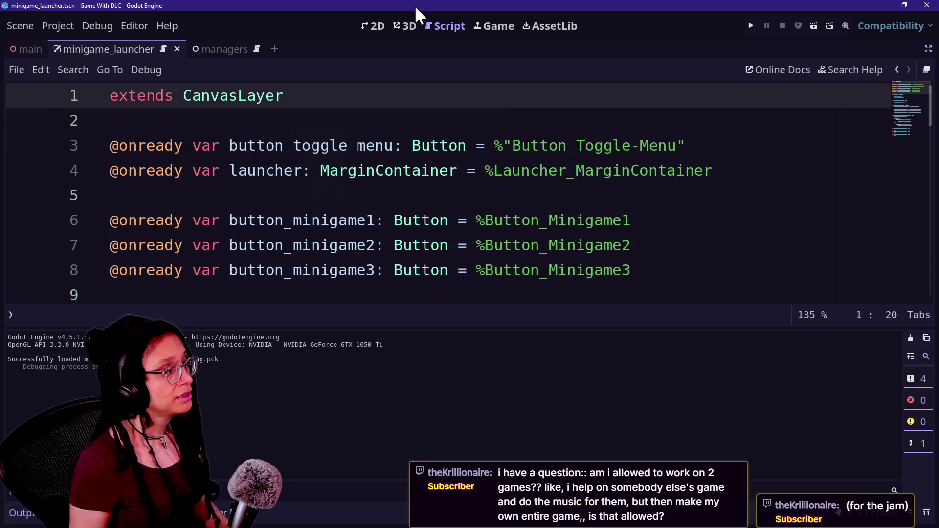
click(495, 25)
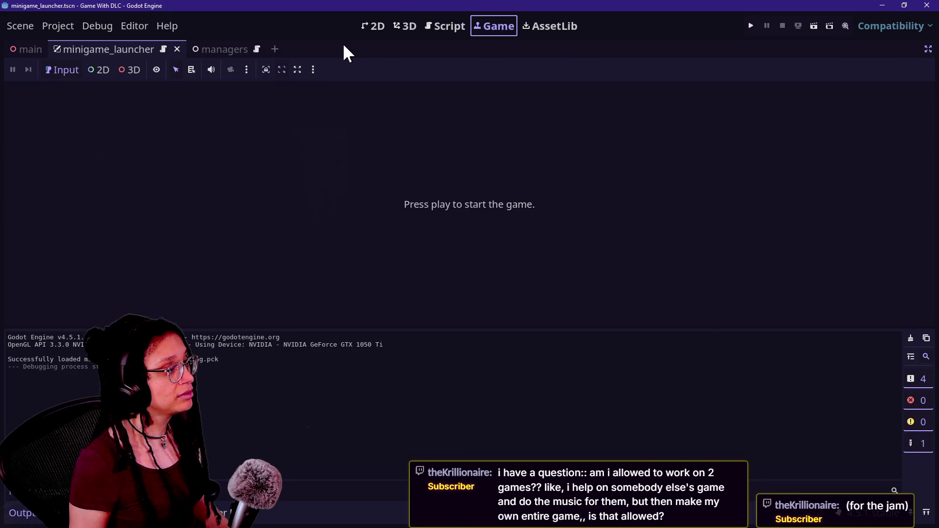
click(398, 26)
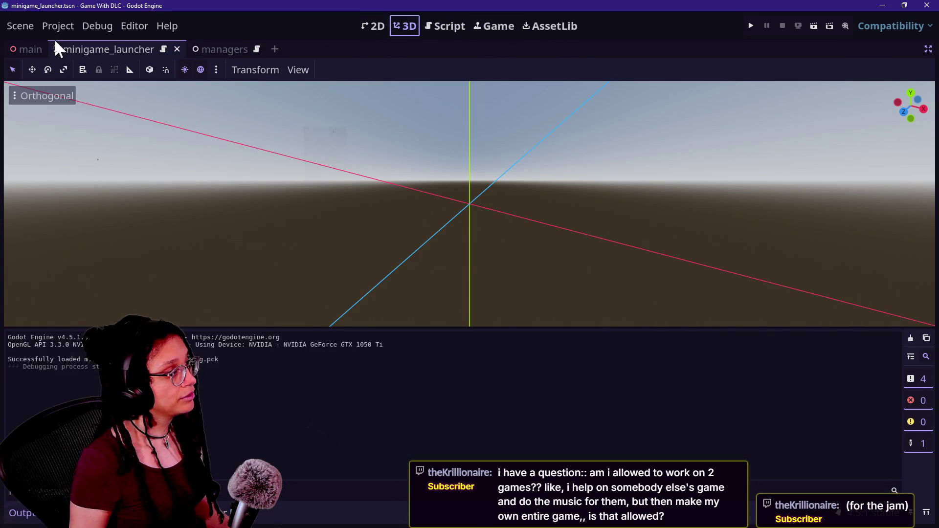
click(29, 49)
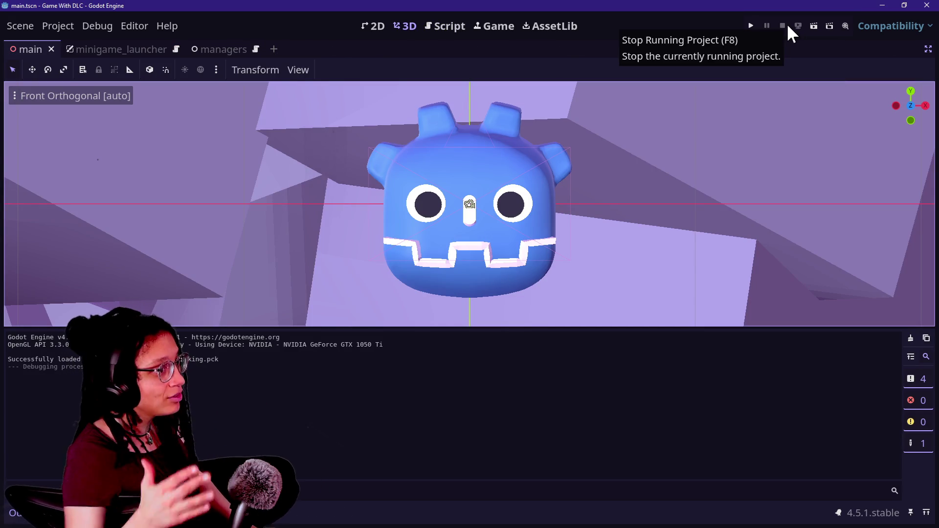
key(alt+Tab)
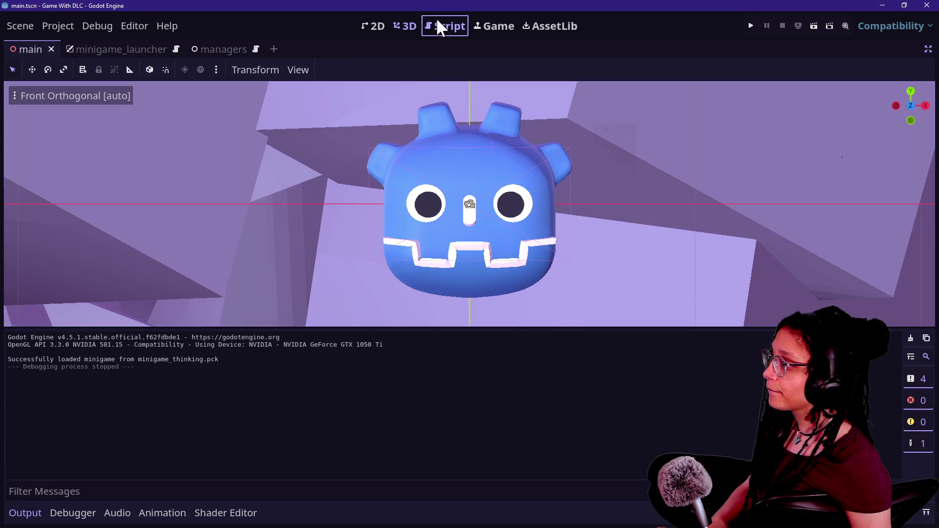
Step: Open manage_minigames.gd in the script editor via Quick Open, with the output log hidden
click(436, 22)
click(628, 171)
key(alt+shift+o)
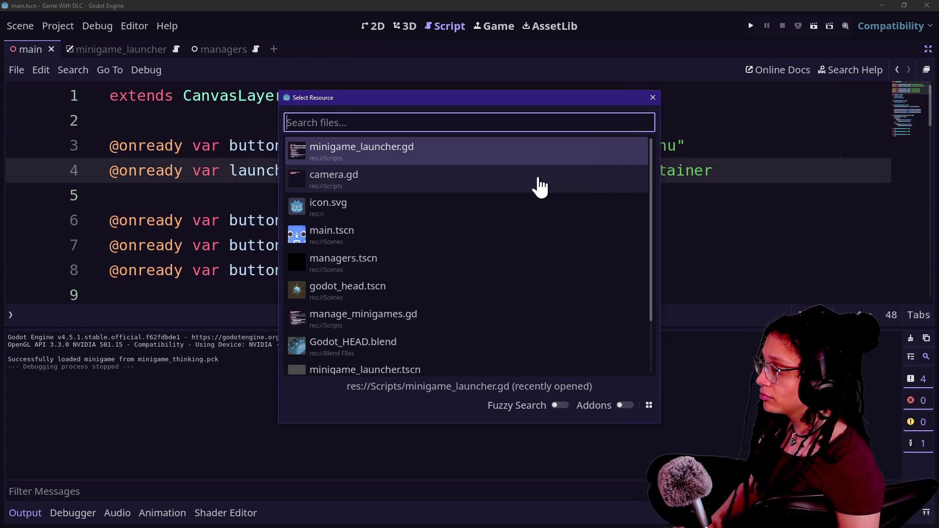
click(540, 186)
key(Escape)
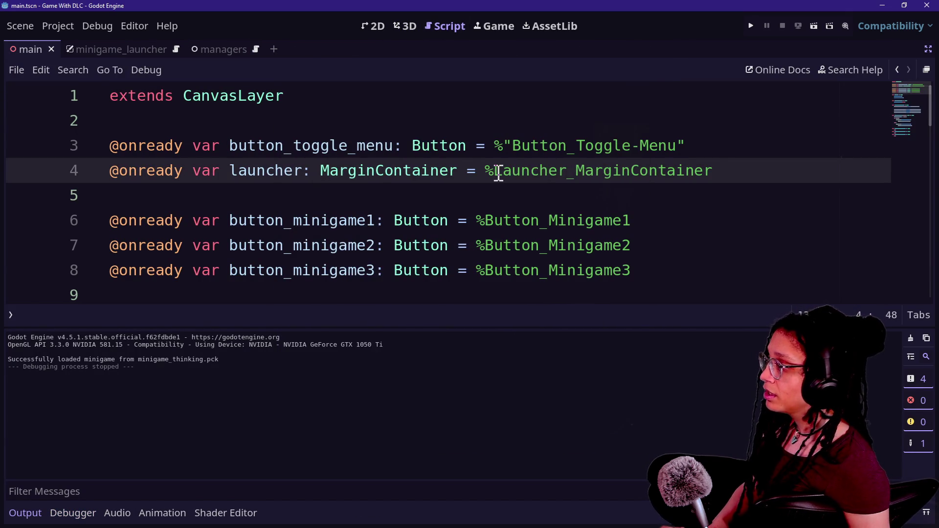
key(ctrl+j)
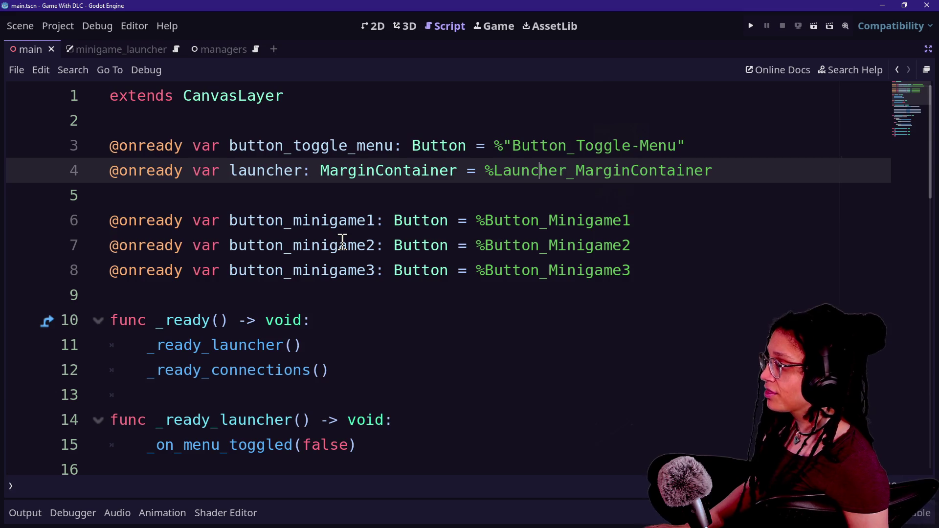
scroll(342, 242, down, 1)
scroll(343, 242, down, 5)
key(alt+shift+o)
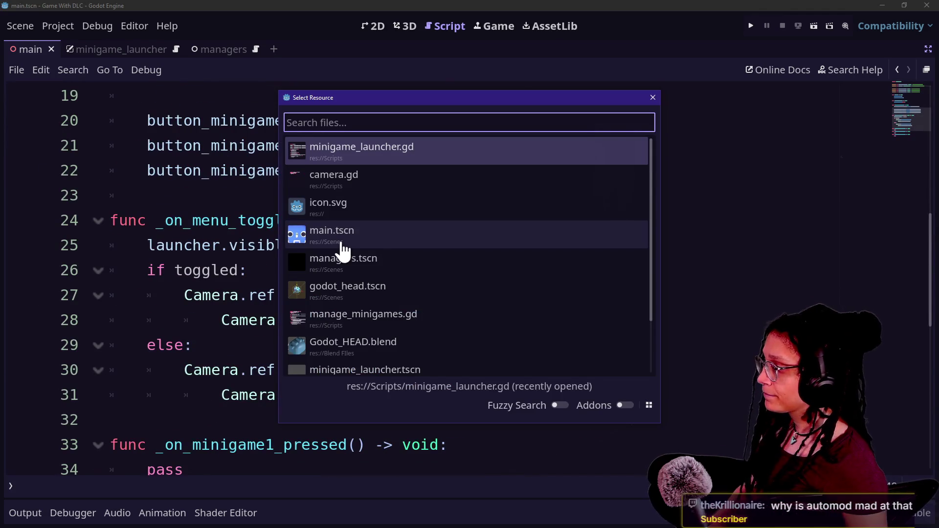
key(Down)
key(Down)
key(Down)
key(Return)
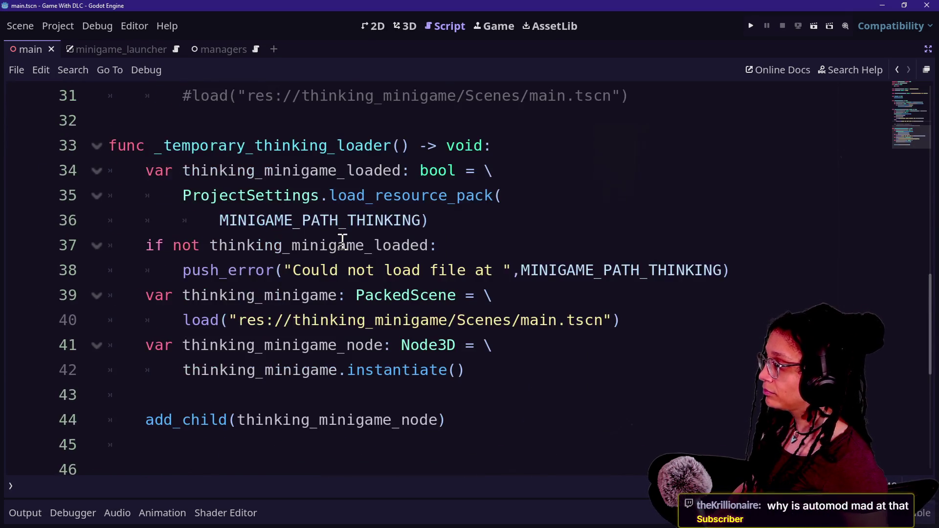
Step: Review the minigame directory path on line 6 and the _load_minigame function code
scroll(342, 242, up, 8)
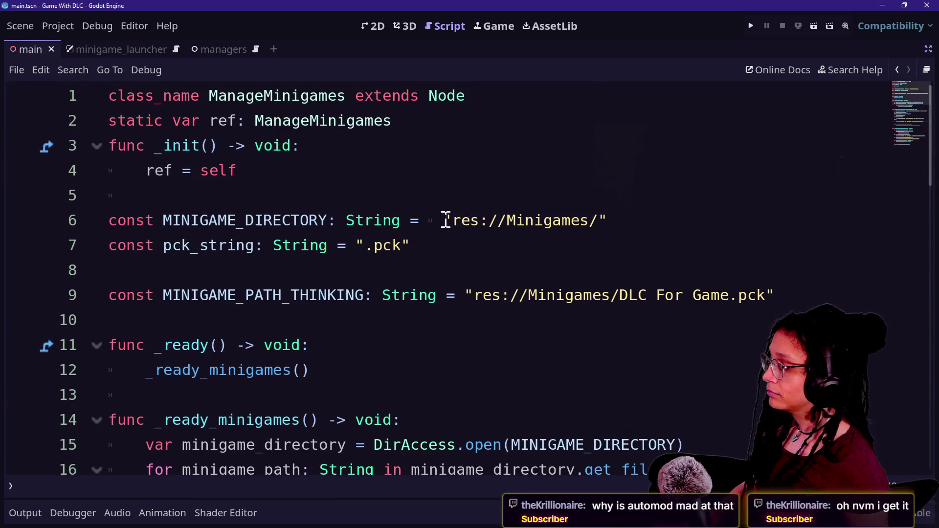
click(444, 220)
drag(444, 220, 575, 220)
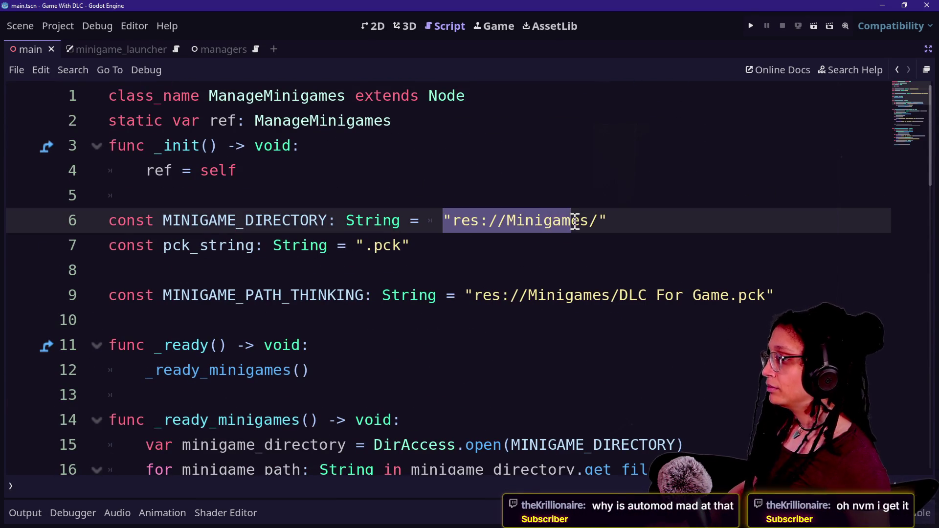
key(Down)
key(Down)
key(Down)
key(Down)
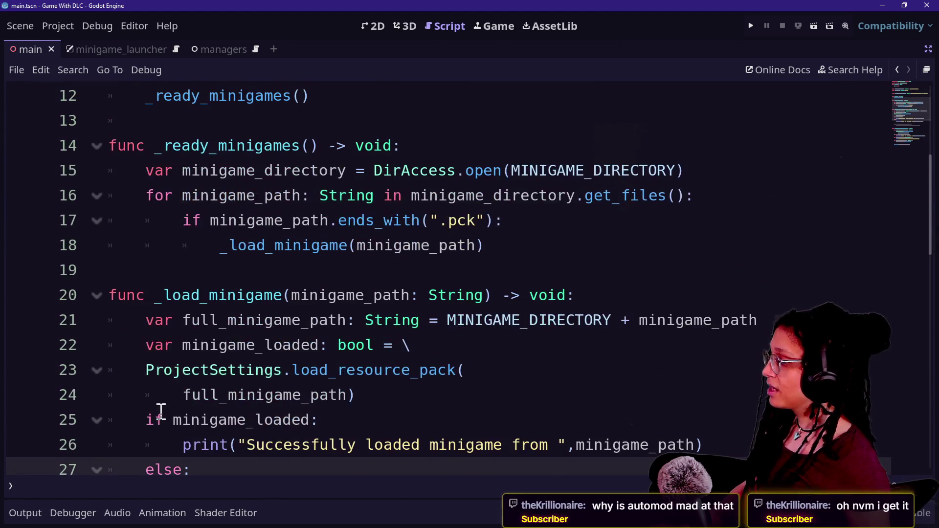
click(25, 512)
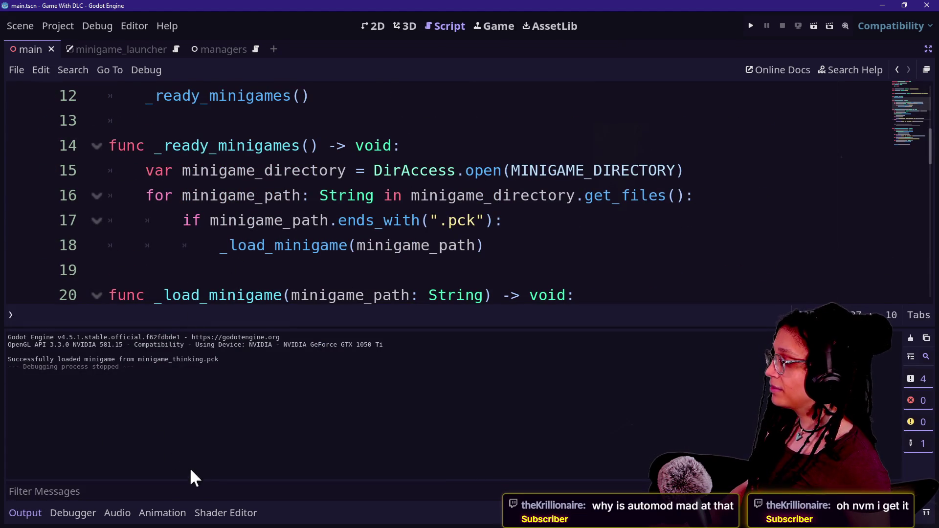
click(44, 514)
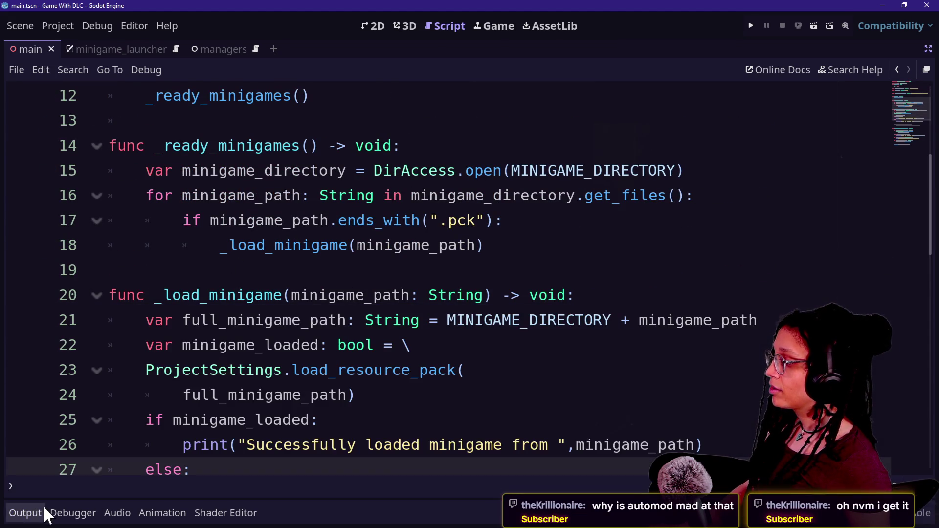
click(425, 309)
key(Down)
key(Down)
key(Down)
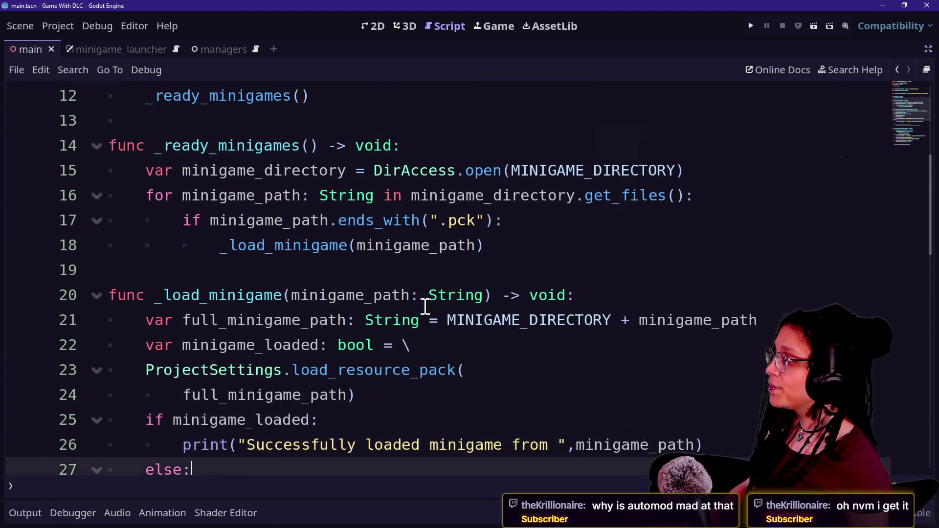
key(Down)
key(Down)
key(Up)
key(Up)
key(Up)
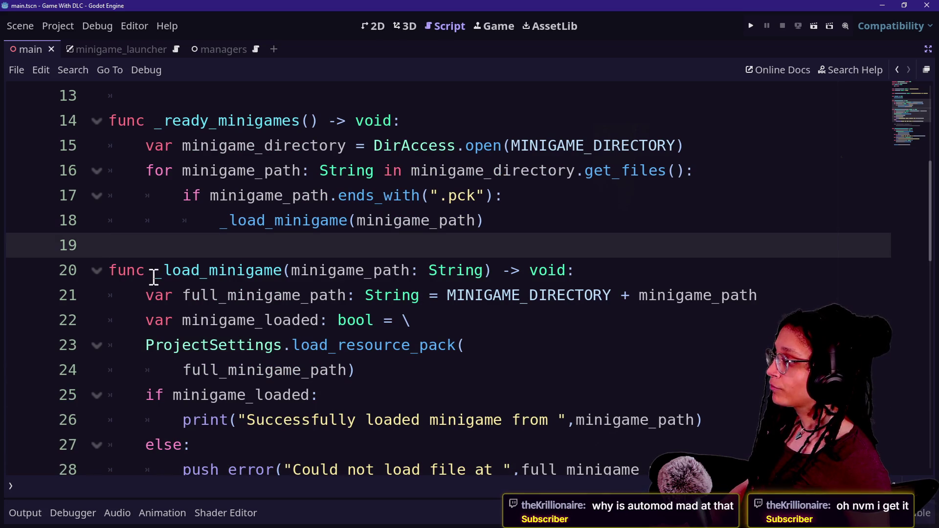
drag(181, 195, 509, 218)
click(512, 219)
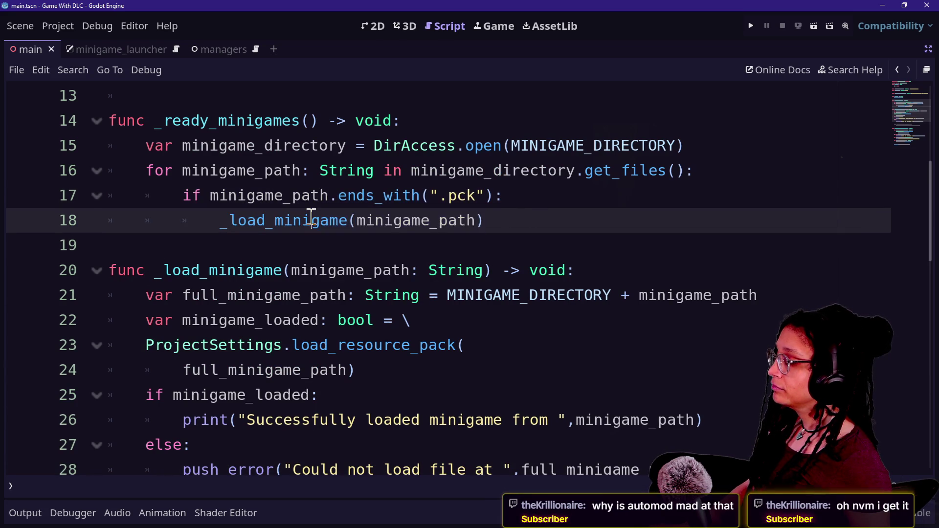
Step: Compare the res://Minigames/ path on line 6 with and without its trailing slash
scroll(311, 216, up, 3)
scroll(311, 216, up, 2)
mouse_move(443, 218)
mouse_down()
mouse_move(682, 195)
mouse_move(676, 211)
mouse_up()
click(675, 212)
drag(442, 221, 602, 218)
click(590, 220)
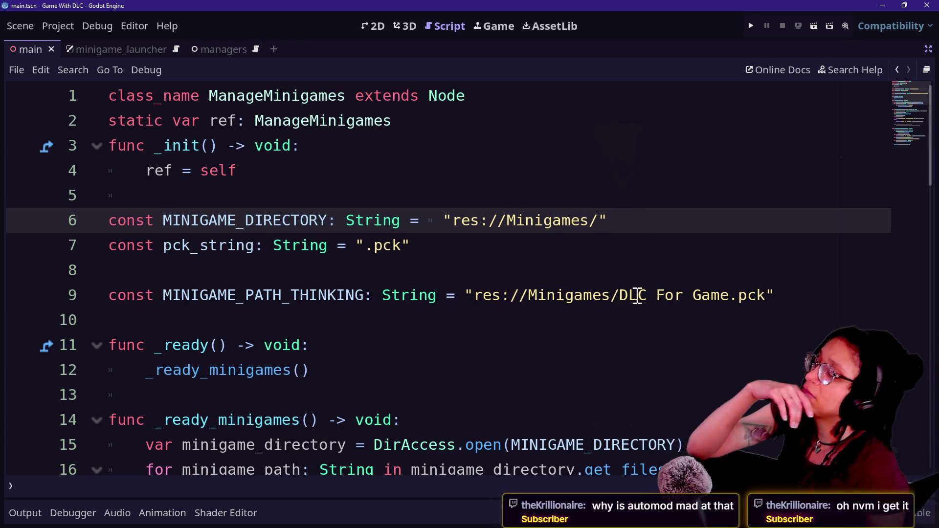
key(Down)
key(Down)
key(Down)
key(Down)
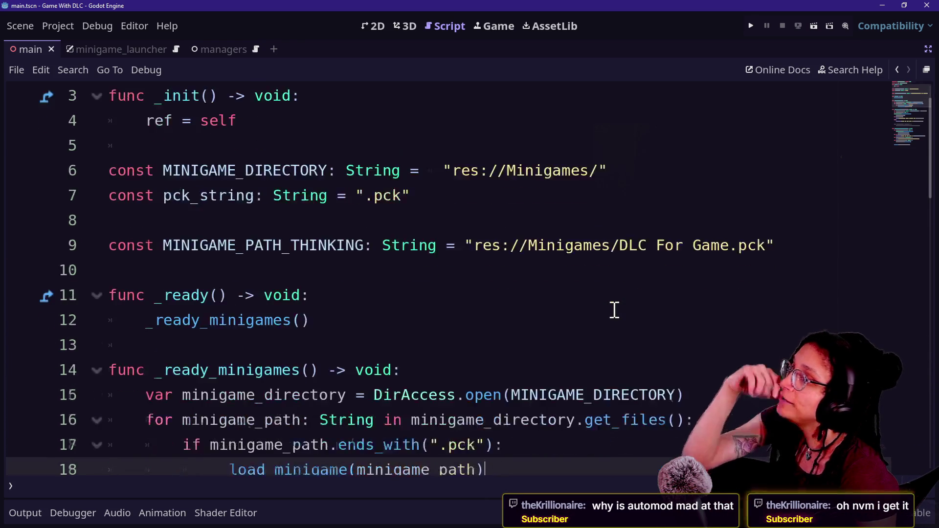
key(Down)
key(Down)
key(Down)
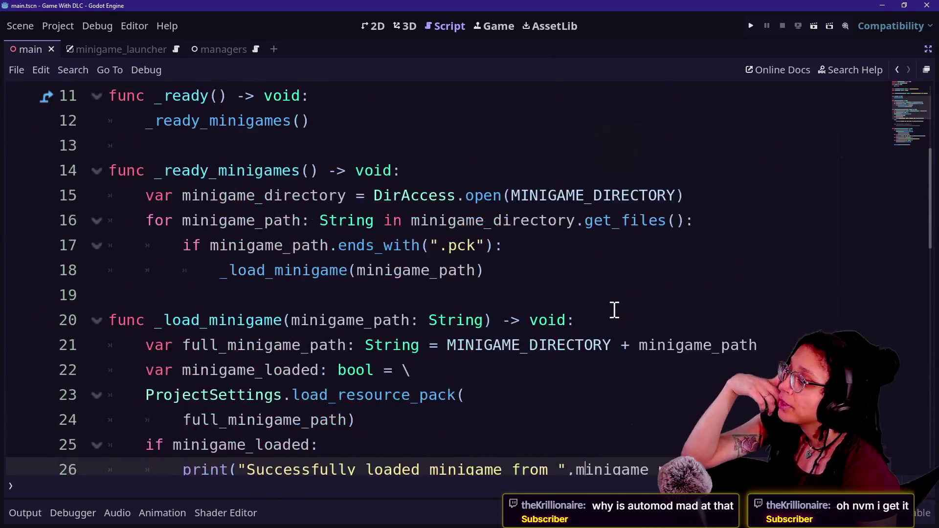
key(Down)
key(Down)
key(Down)
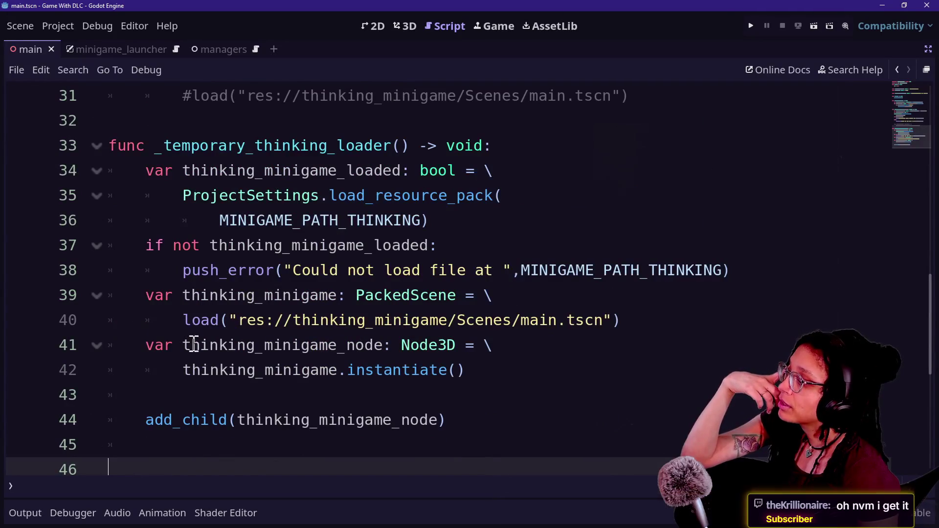
Step: Jump from the PackedScene load line to the MINIGAME_PATH_THINKING definition and read to the script's end
click(214, 332)
click(439, 306)
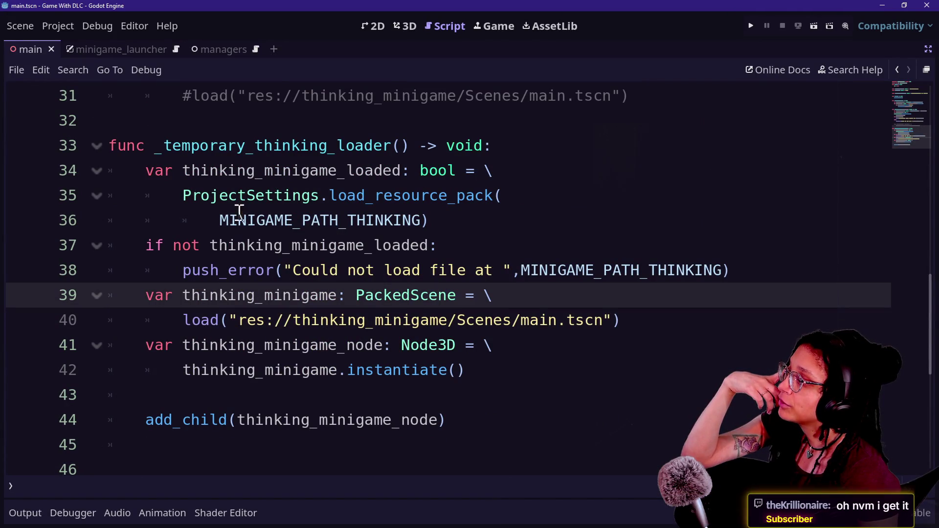
ctrl+click(264, 222)
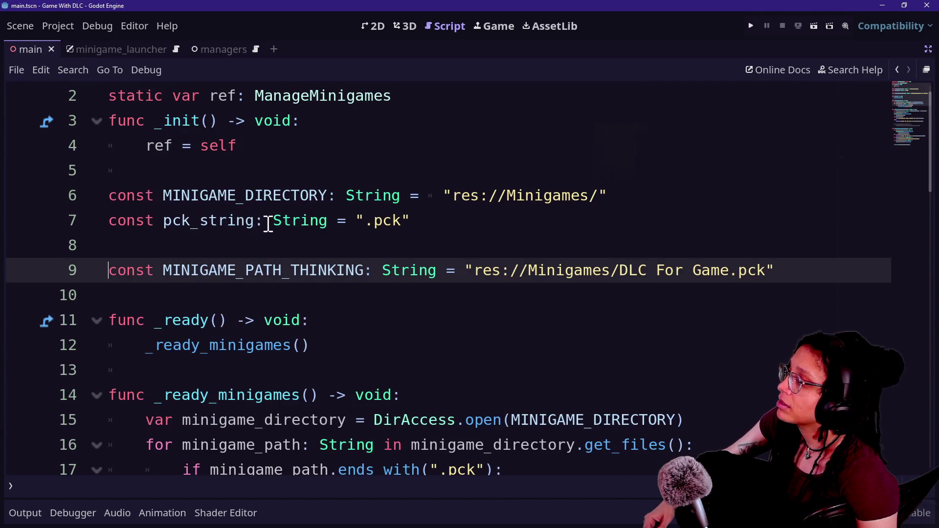
click(467, 291)
key(Down)
key(Down)
key(Down)
key(Down)
key(Down)
key(Down)
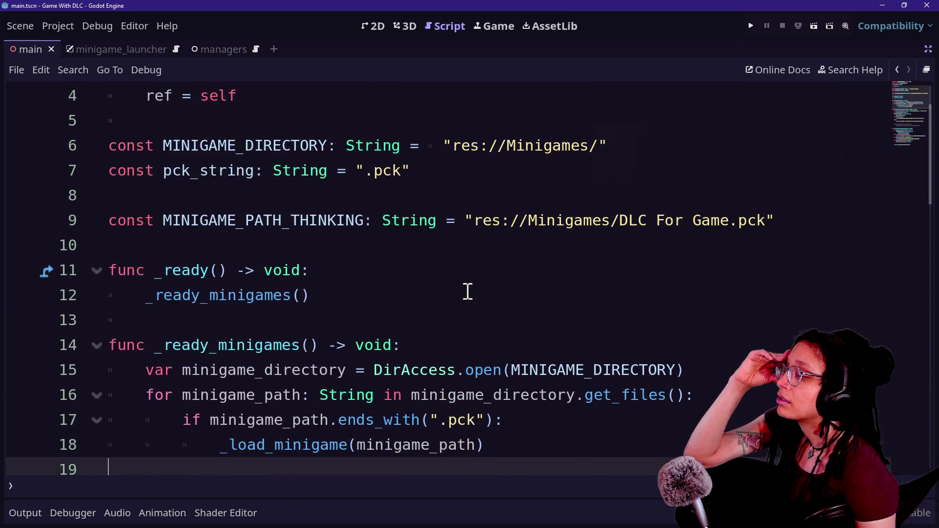
key(Down)
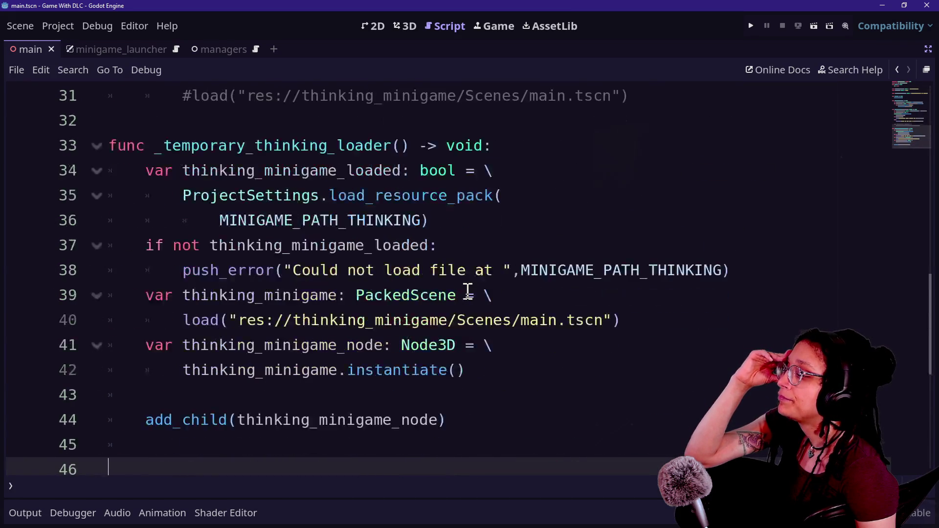
Step: Inspect the thinking_minigame folder path in the line 40 load call, briefly opening Quick Open
mouse_move(238, 320)
mouse_down()
mouse_move(390, 345)
mouse_move(458, 321)
mouse_up()
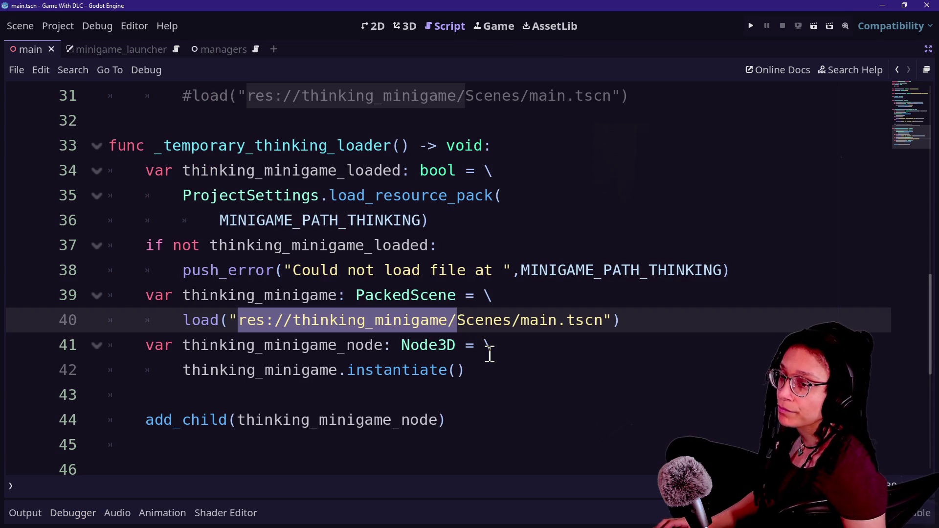
mouse_move(468, 321)
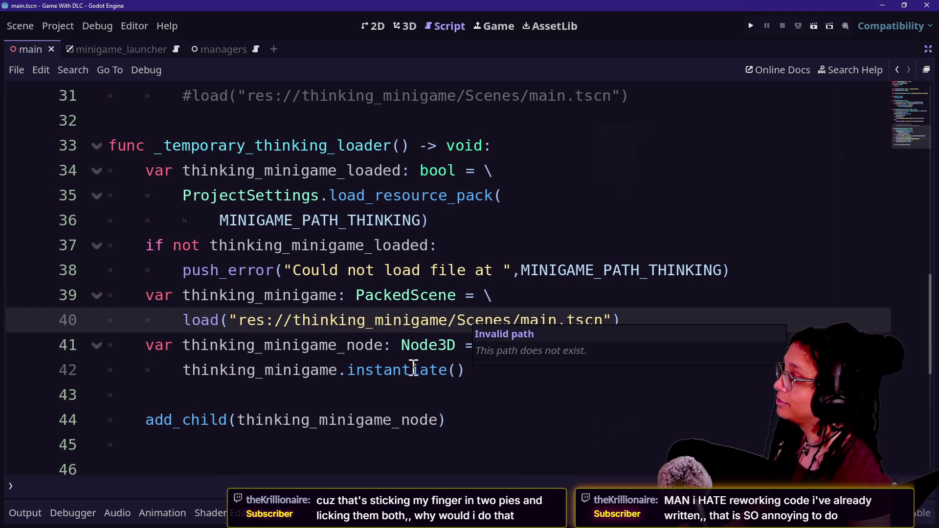
click(381, 394)
key(shift+alt+o)
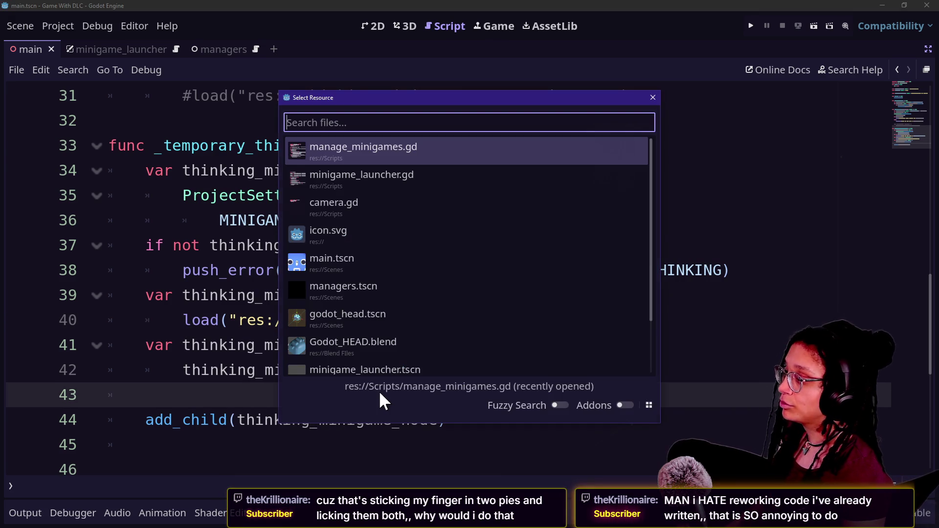
key(Escape)
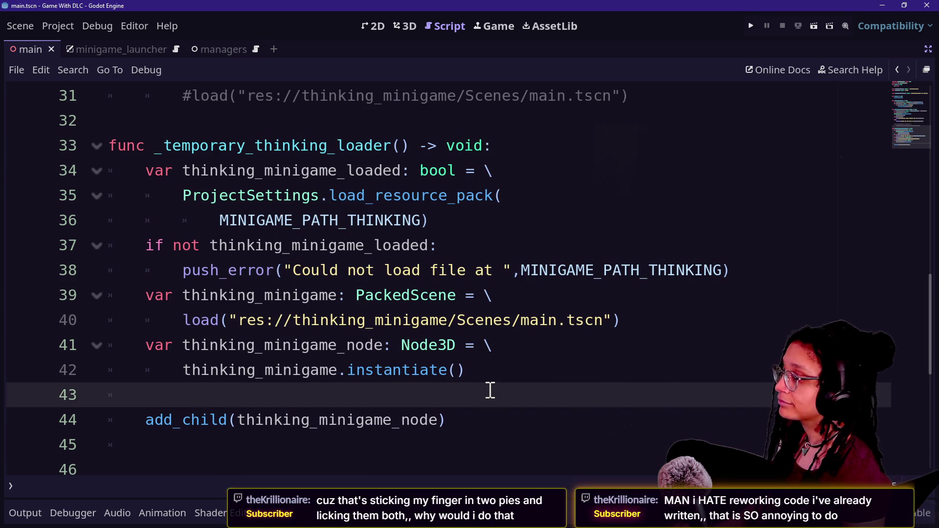
key(Caps_Lock)
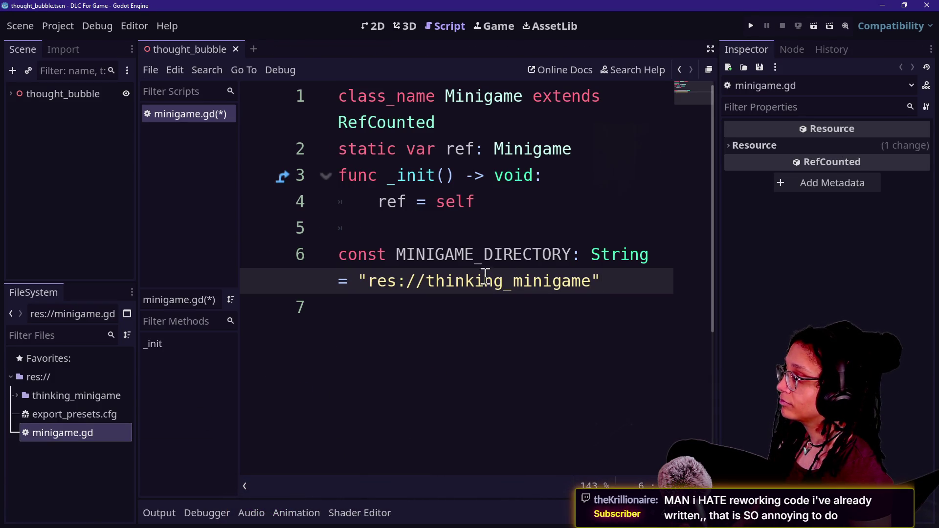
Step: Rename the line 6 directory constant to MINIGAME_RES_DIRECTORY
click(394, 254)
text(loc)
key(BackSpace)
key(BackSpace)
key(BackSpace)
text(LOCAL)
key(BackSpace)
key(BackSpace)
key(BackSpace)
key(BackSpace)
key(BackSpace)
text(RES_)
key(Caps_Lock)
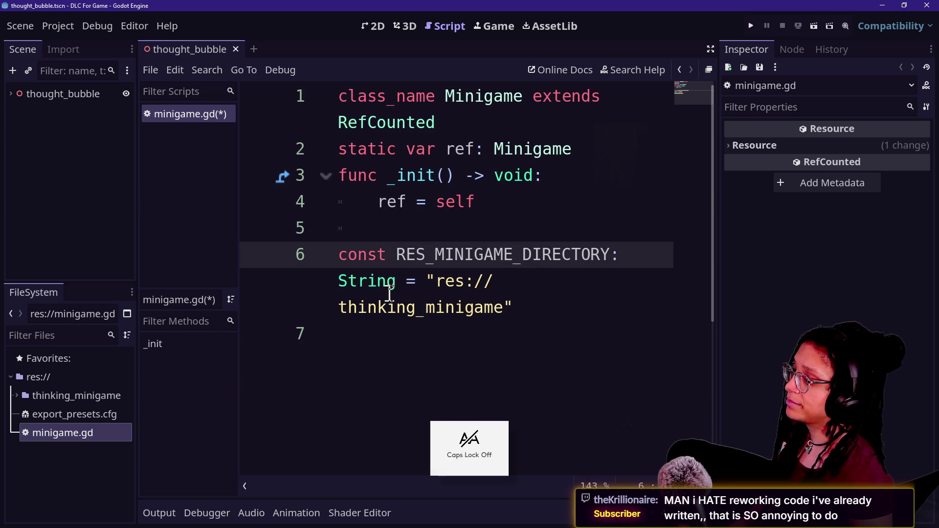
Step: Begin a new const on line 7, checking the thinking_minigame Scenes folder in the file tree
key(ctrl+shift+F11)
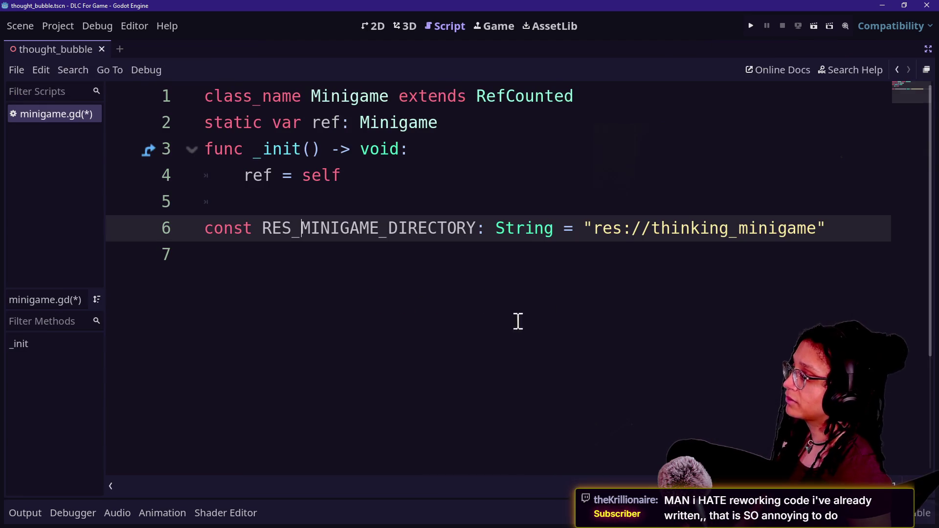
click(685, 304)
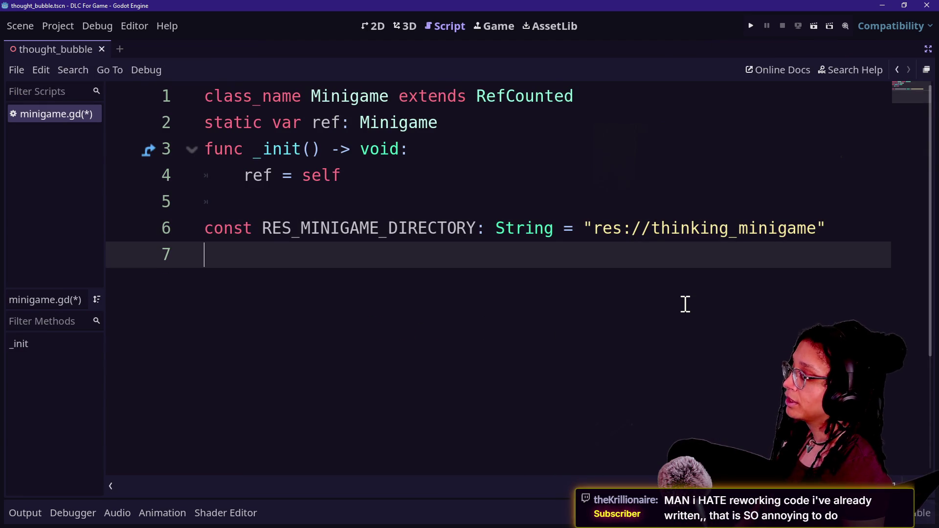
mouse_move(611, 222)
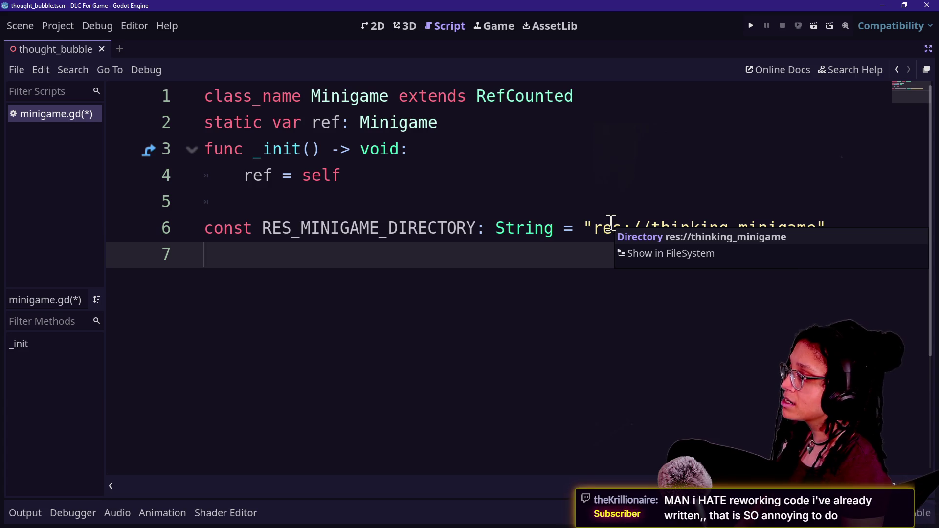
text(const)
key(ctrl+shift+F11)
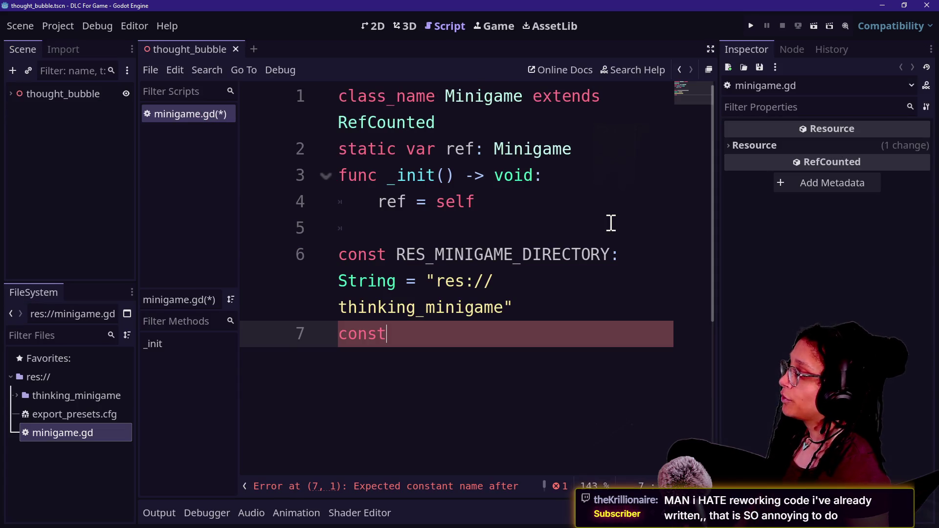
click(16, 395)
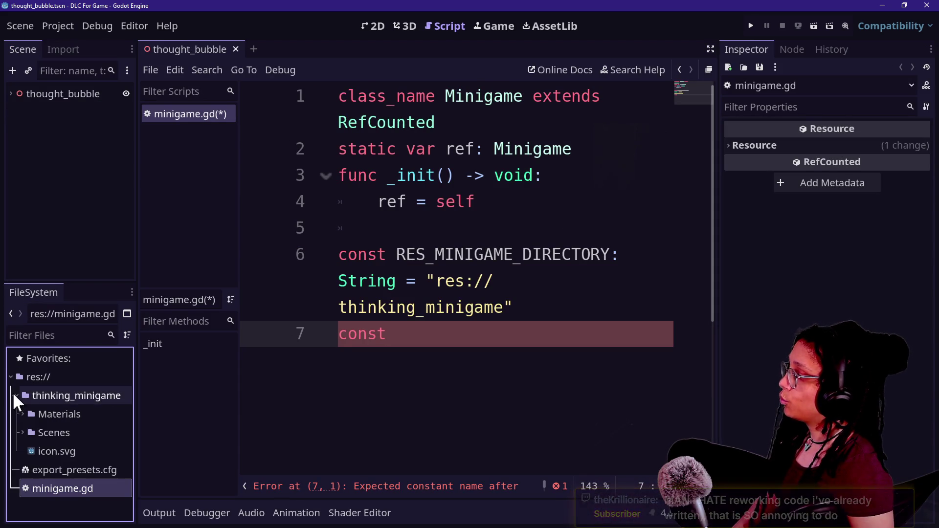
click(22, 431)
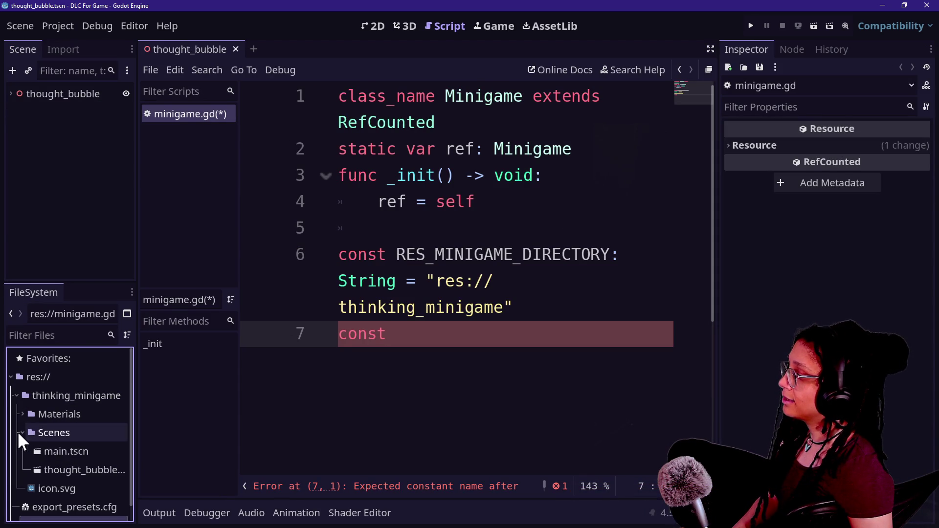
click(409, 336)
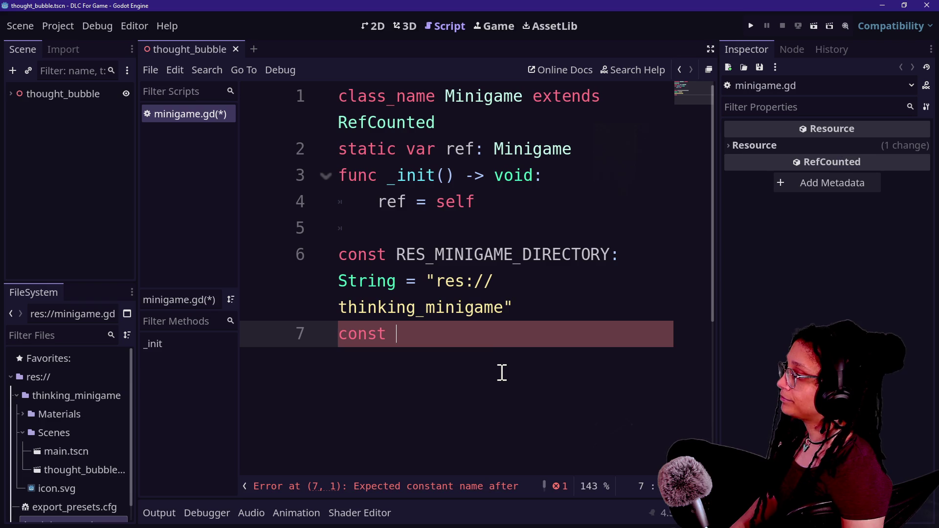
text(MINI)
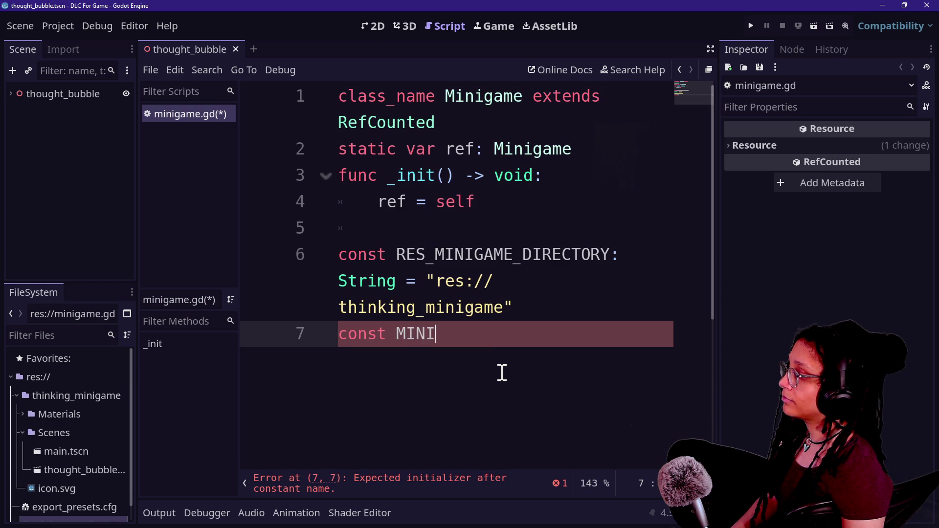
text(AIN_M)
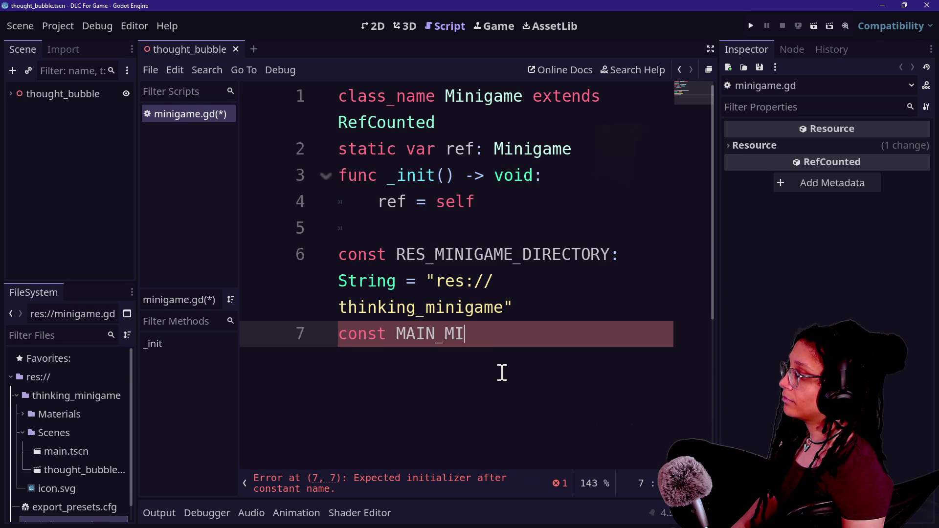
text(NIGAME)
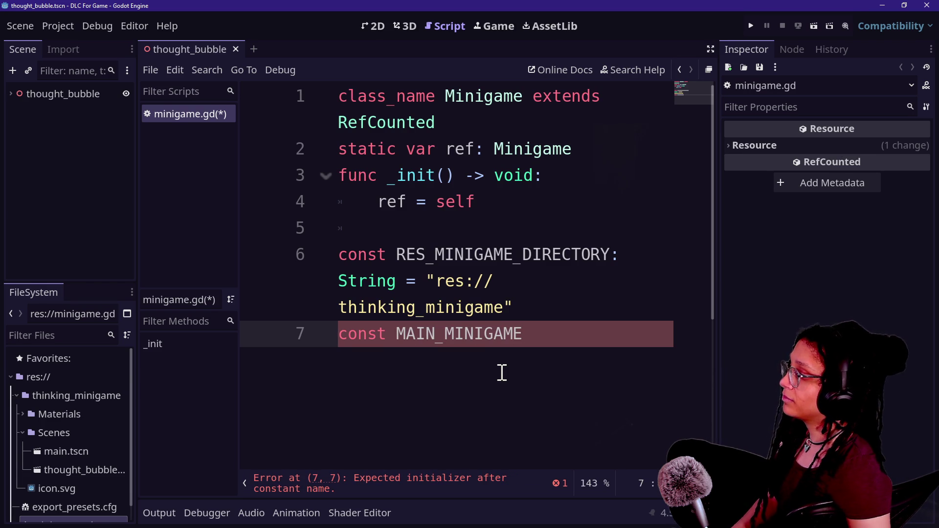
Step: Retype the RES_ prefix on line 6 and trim the unfinished constant name on line 7
click(434, 255)
key(BackSpace)
key(BackSpace)
key(BackSpace)
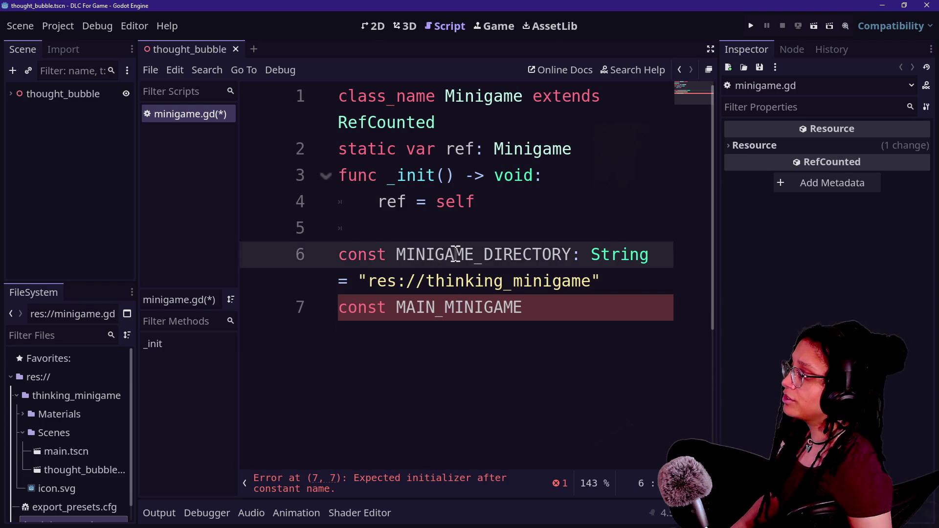
text(RES_)
click(519, 327)
key(BackSpace)
key(BackSpace)
key(BackSpace)
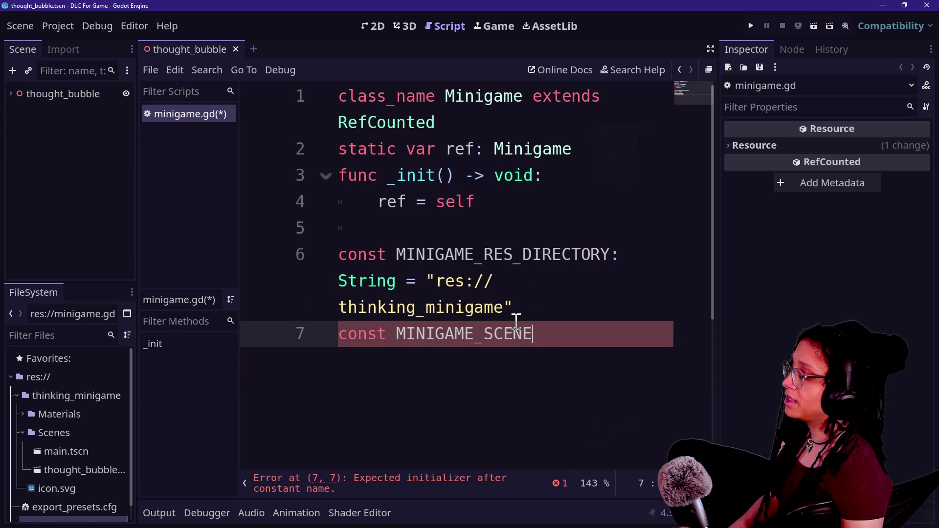
text(_PATH: String =)
key(ctrl+shift+F11)
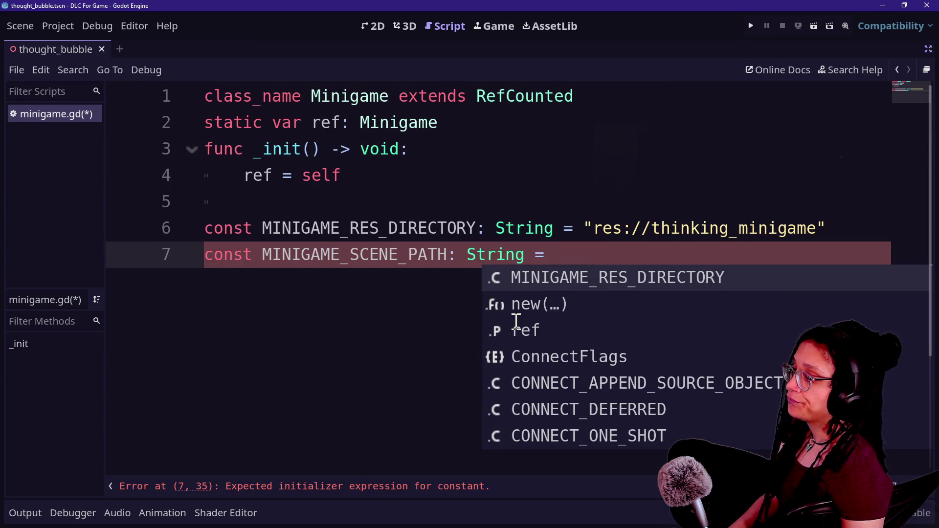
Step: Start the scene path value with MINIGAME_RES_DIRECTORY followed by a string quote
text(MINIGA)
key(Return)
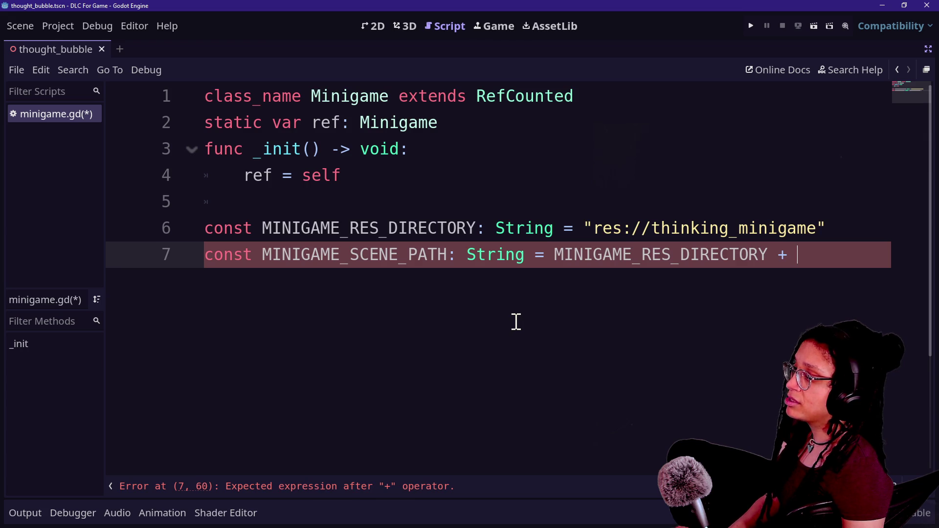
text(")
key(ctrl+shift+F11)
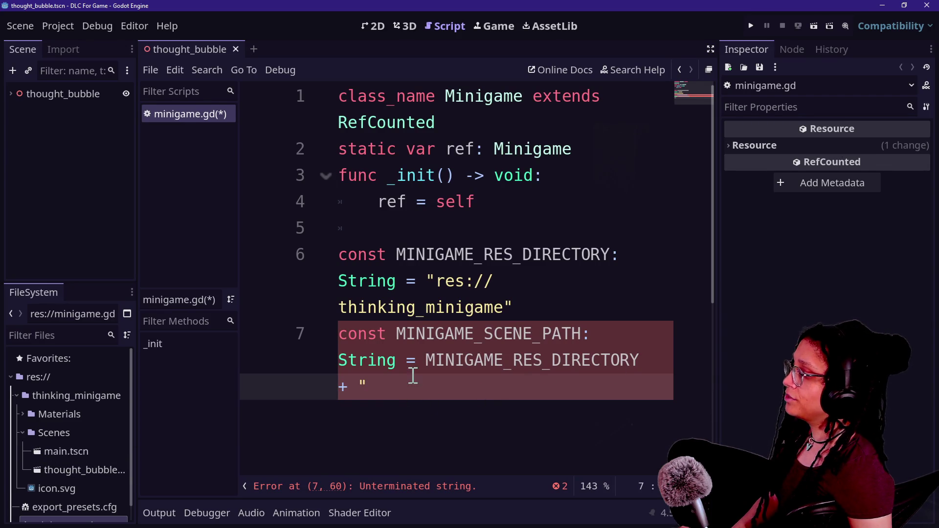
key(ctrl+shift+F11)
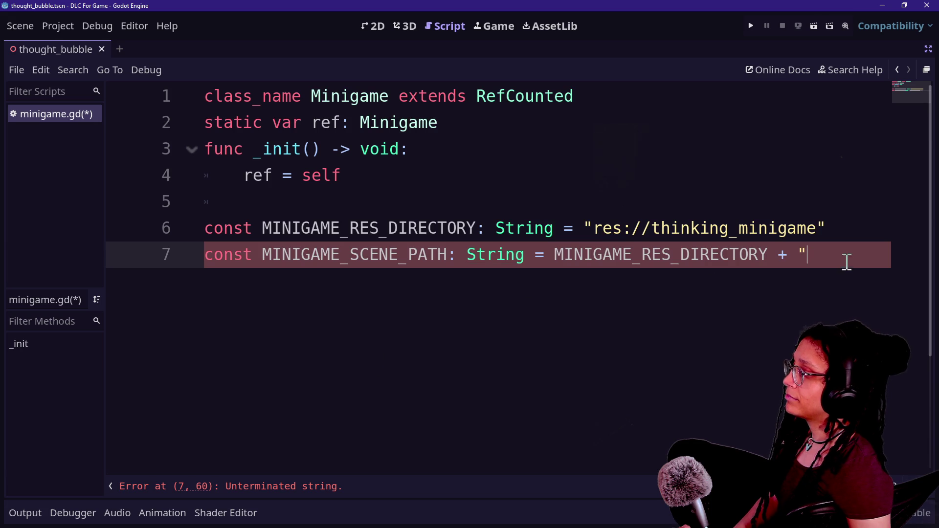
click(828, 226)
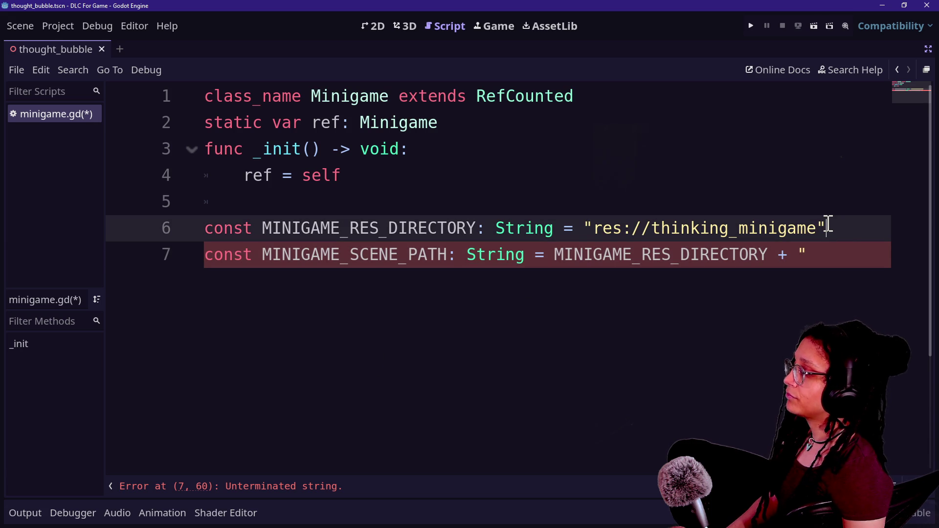
click(807, 265)
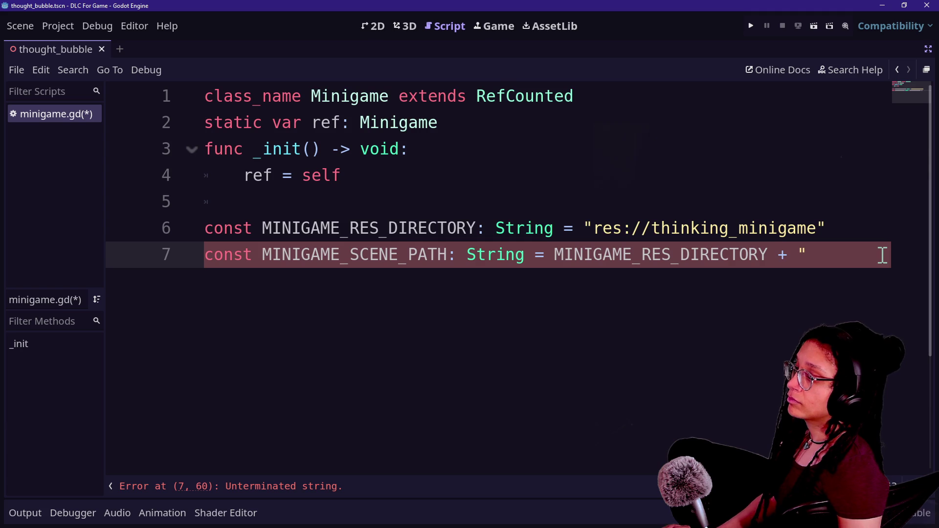
key(ctrl+shift+F11)
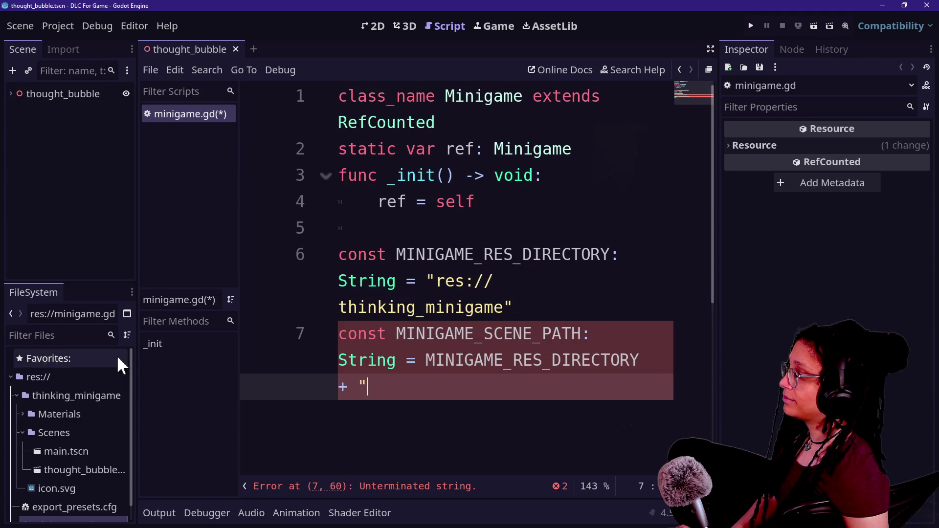
key(ctrl+shift+F11)
text(/Scenes)
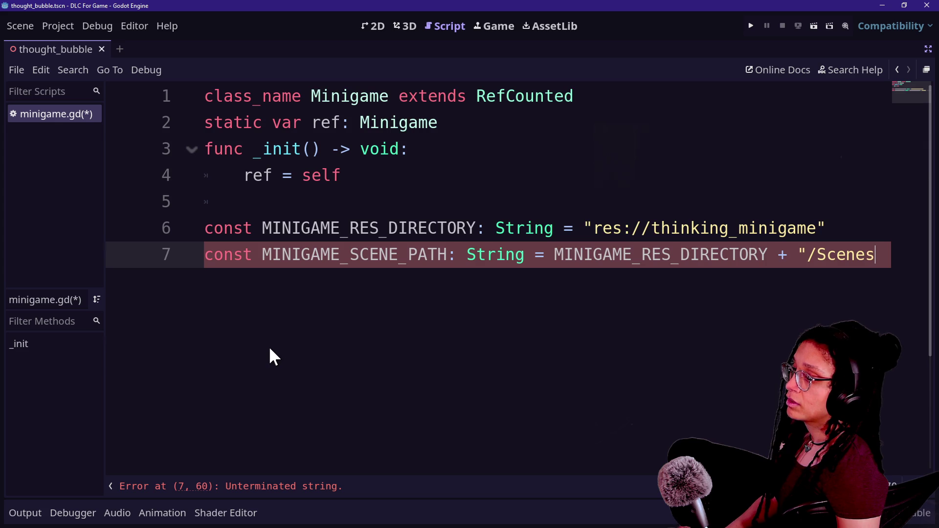
Step: Append '/' to the directory path, continue the expression on indented line 8, and save
click(824, 228)
text(/)
key(Right)
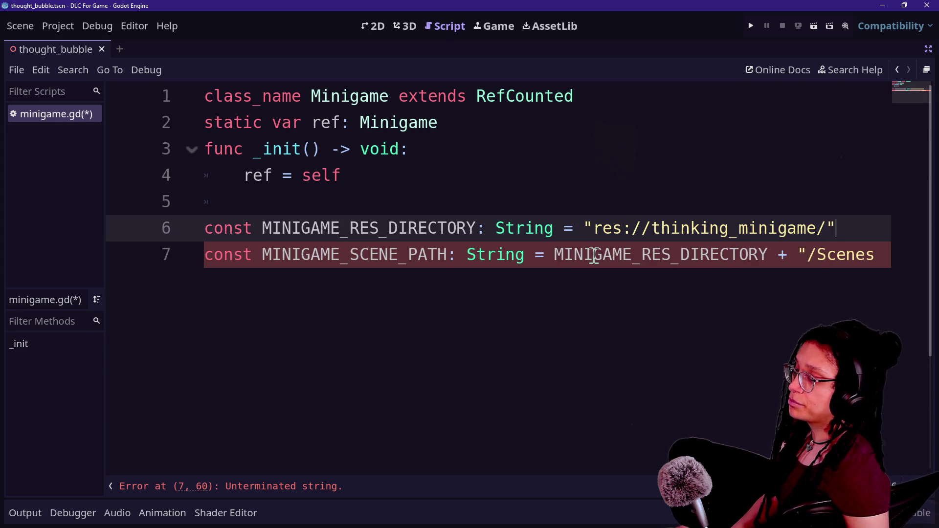
click(546, 254)
text(\)
key(Return)
key(Tab)
click(572, 273)
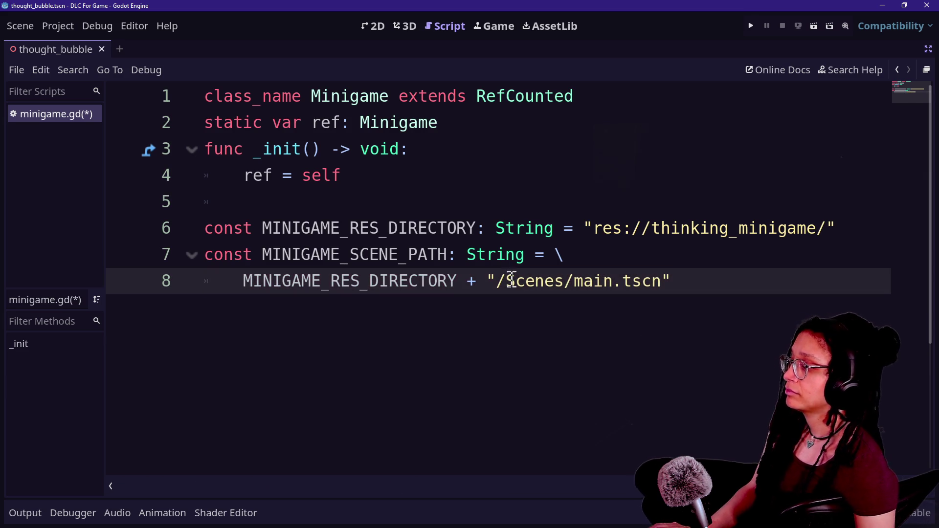
drag(418, 282, 671, 274)
click(698, 279)
key(ctrl+s)
Step: Add new lines below the MINIGAME_SCENE_PATH definition
click(568, 210)
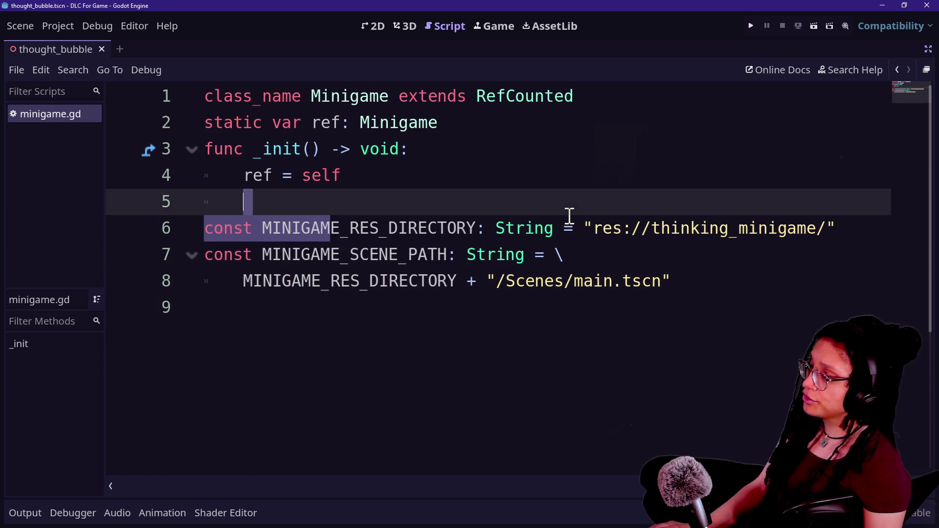
drag(313, 254, 403, 254)
click(597, 260)
click(769, 292)
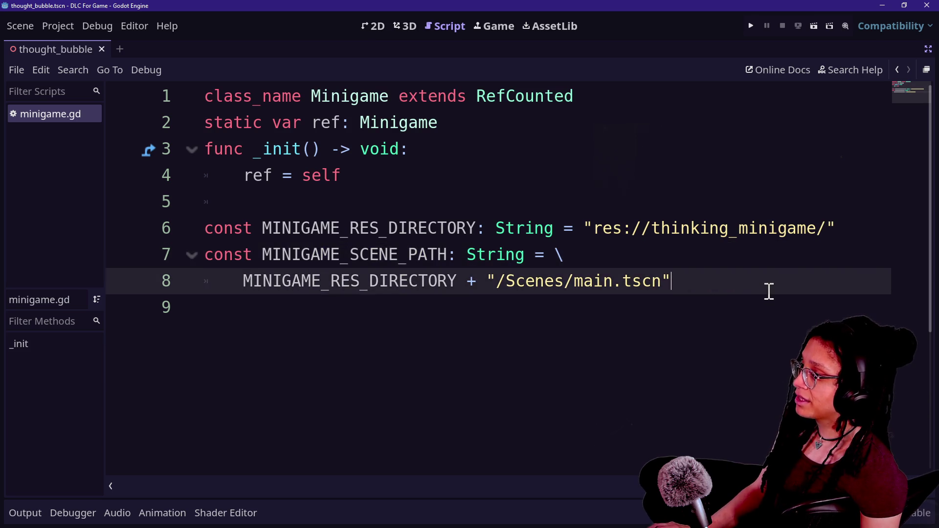
key(Return)
text(\)
key(Return)
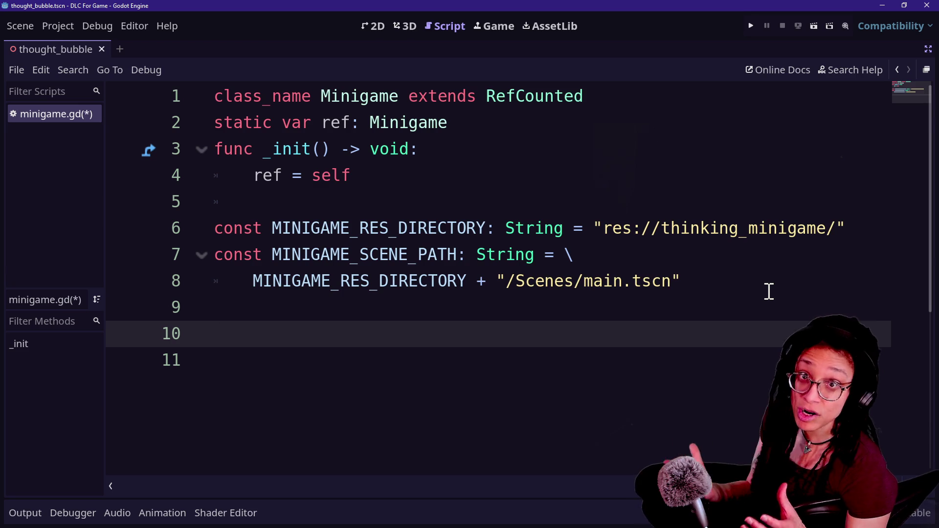
Step: Type the signature 'func instantiate_minigame() -> void:' and start its body line
text(func )
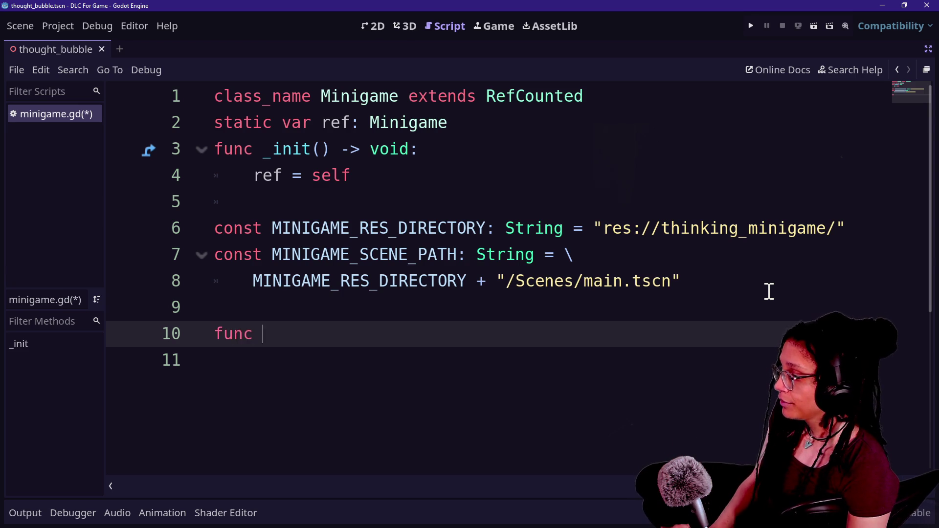
text(_)
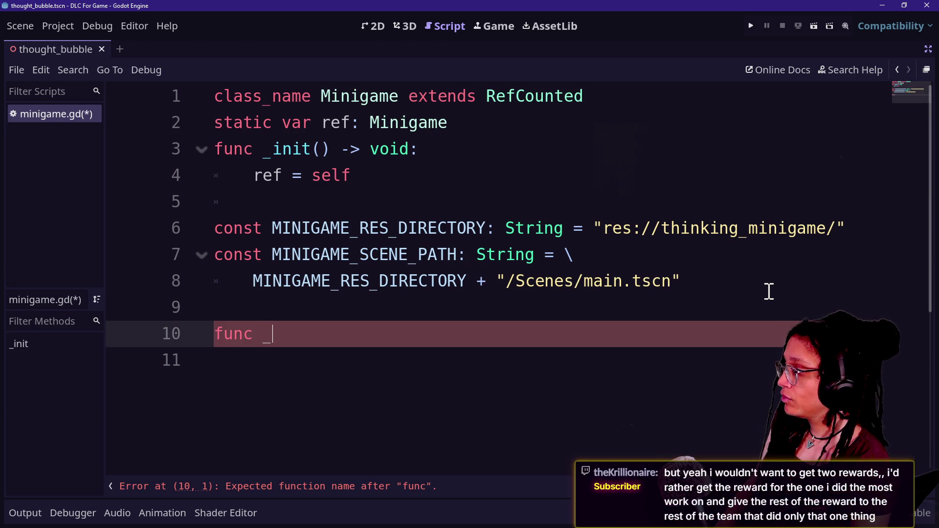
key(BackSpace)
text(load)
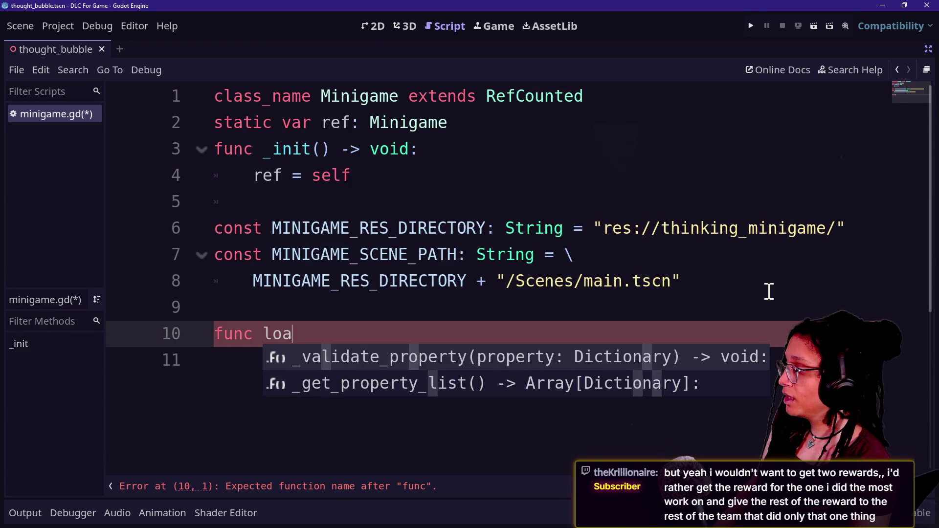
key(BackSpace)
key(BackSpace)
key(BackSpace)
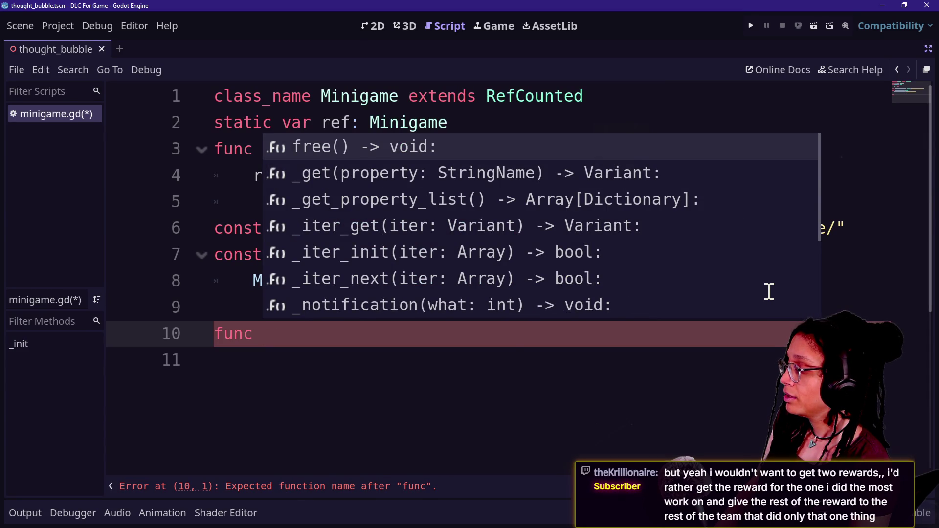
text(instantiate_m)
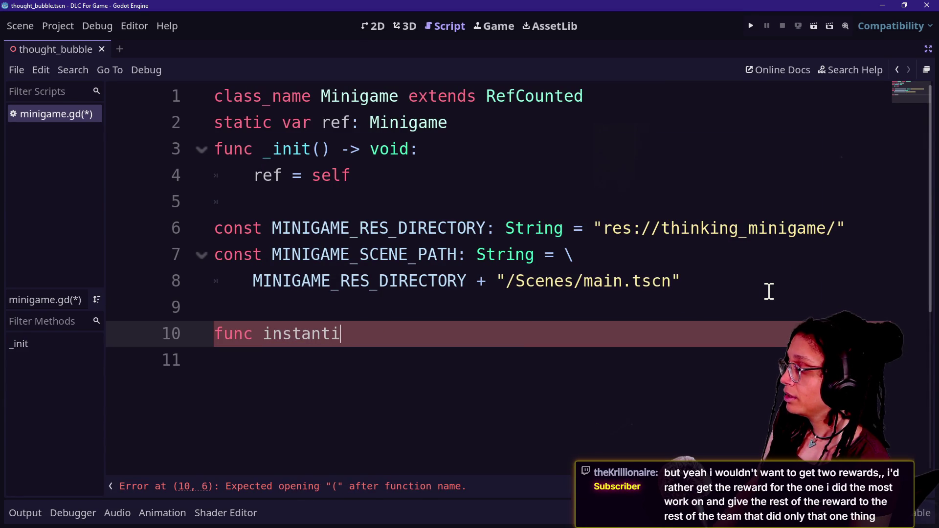
text(iniga)
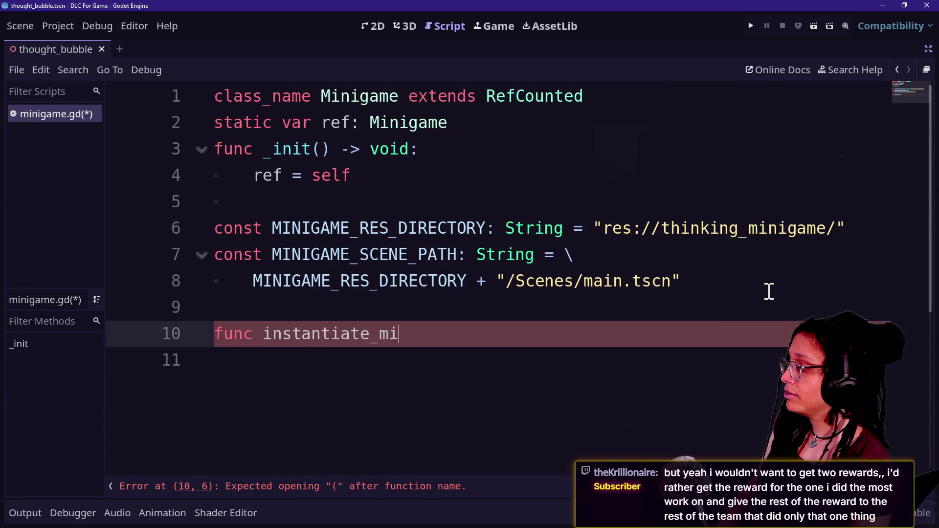
text(me)
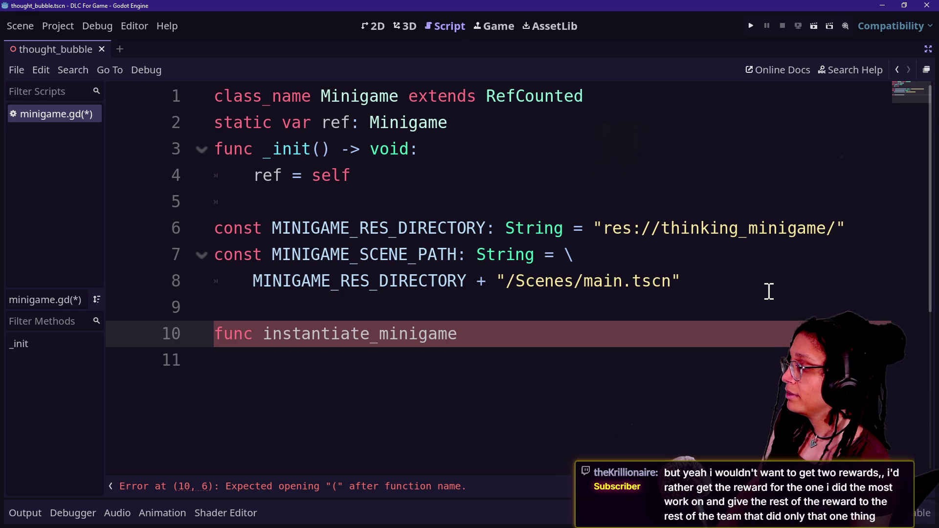
text(() -> void:)
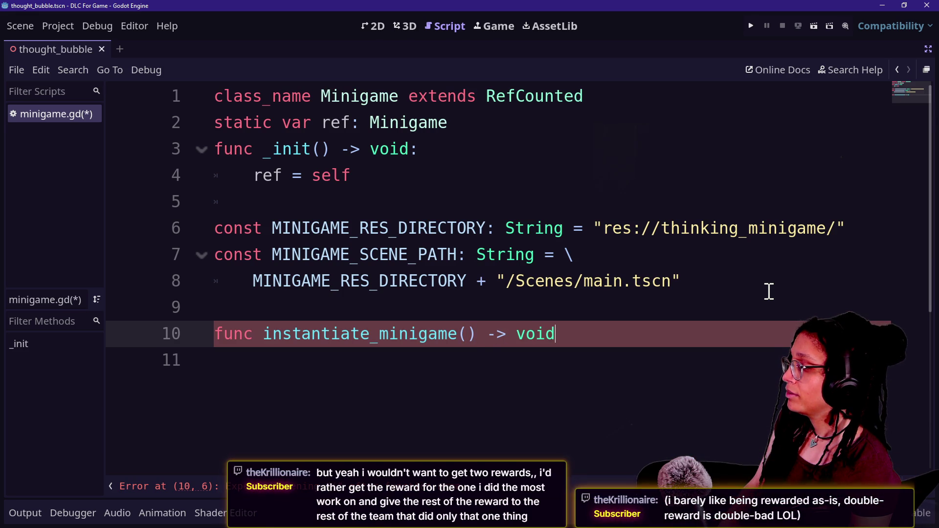
key(Return)
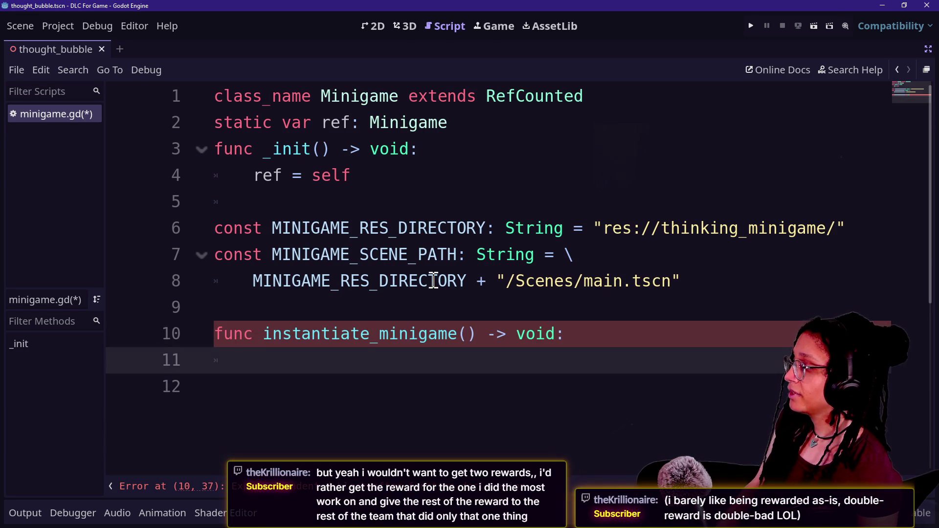
Step: Add the to_where: Node parameter to instantiate_minigame and return to the body line
click(348, 342)
click(356, 357)
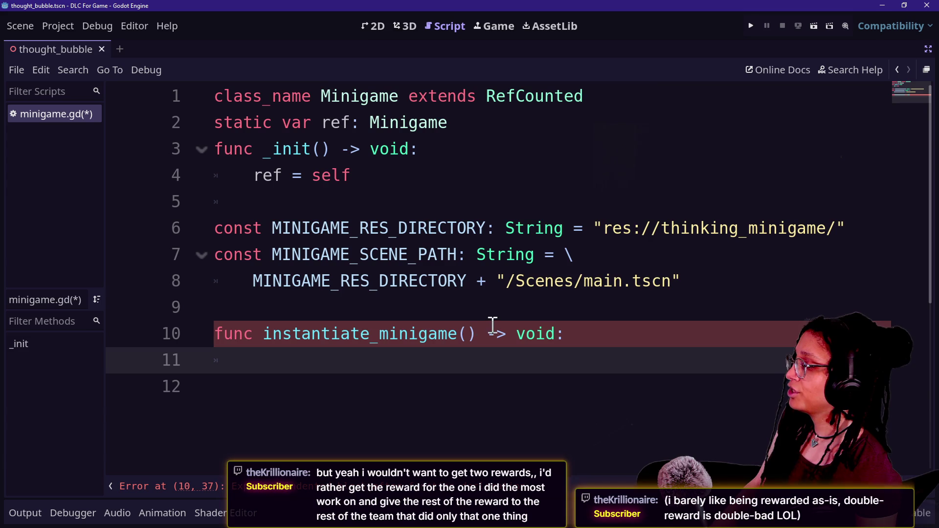
click(471, 334)
text(a)
key(BackSpace)
text(to_where: )
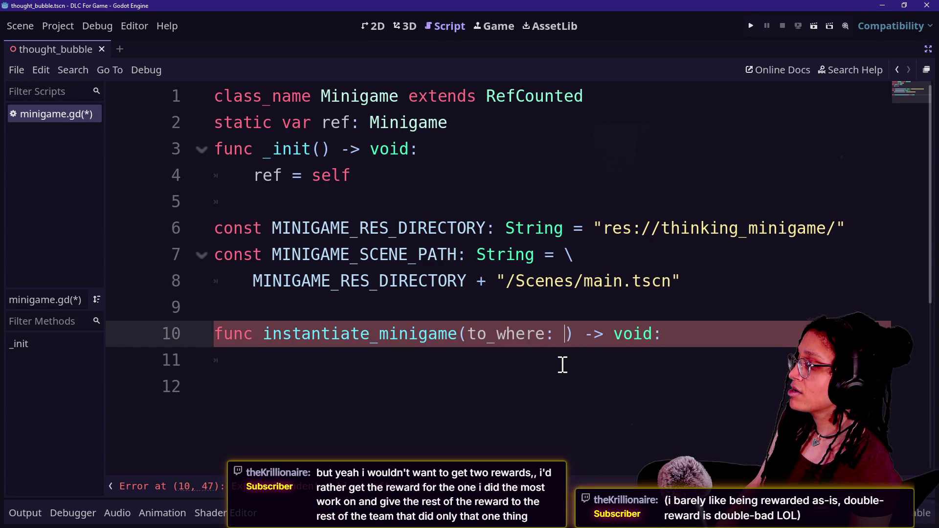
text(Node)
click(448, 388)
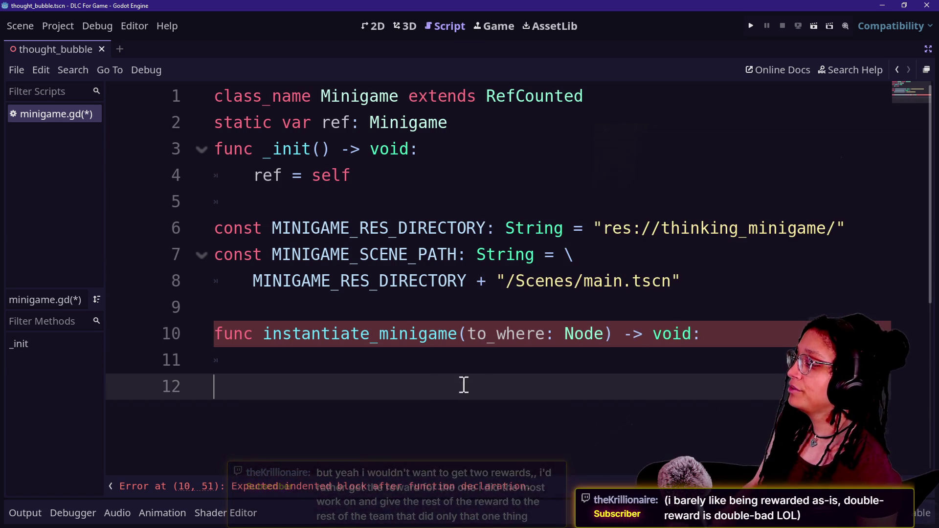
click(478, 368)
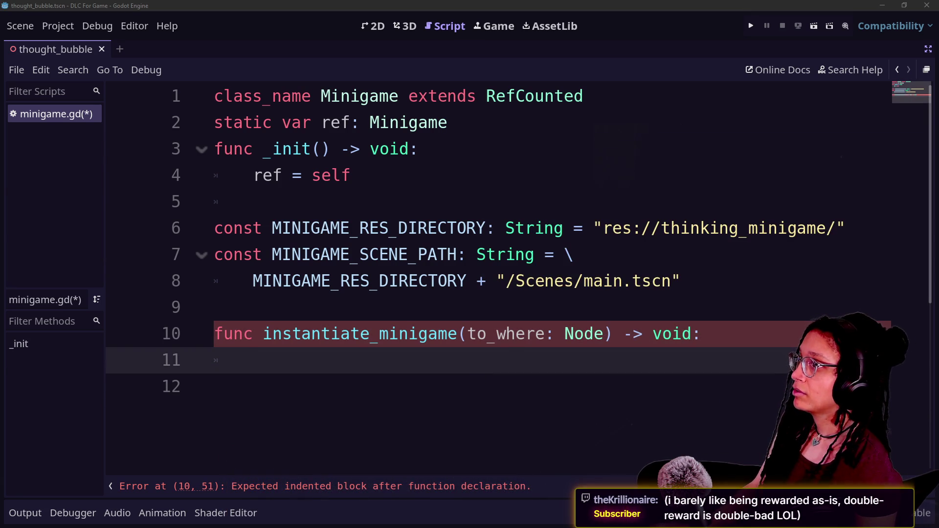
click(530, 366)
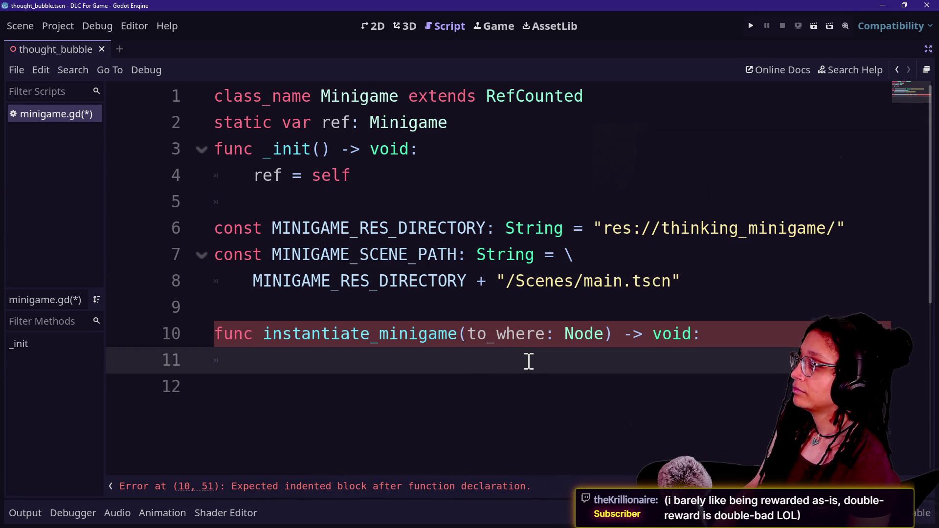
Step: Type 'var minigame_scene: PackedScene =' with MINIGAME_RES_DIRECTORY autocompleted as the value
text(MINIGAME)
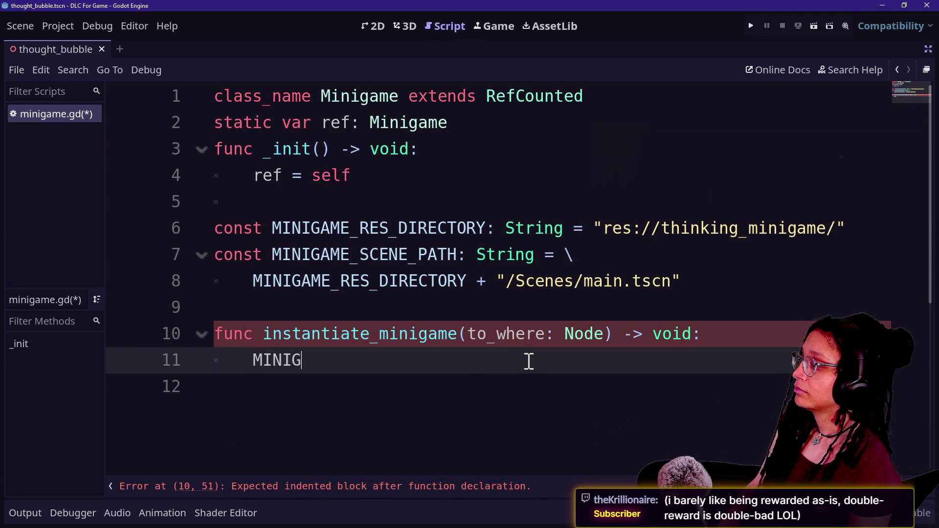
key(BackSpace)
key(BackSpace)
key(BackSpace)
key(BackSpace)
key(BackSpace)
key(BackSpace)
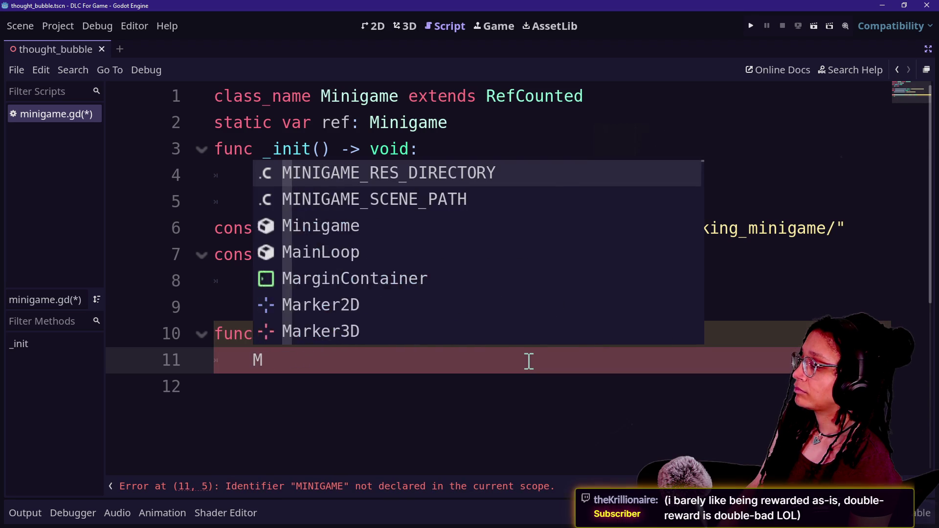
text(var )
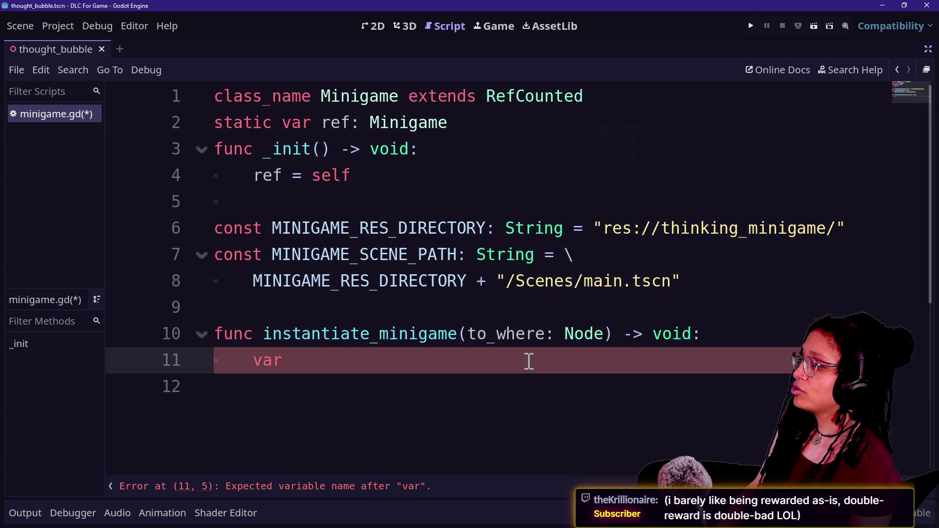
text(minigame_sce)
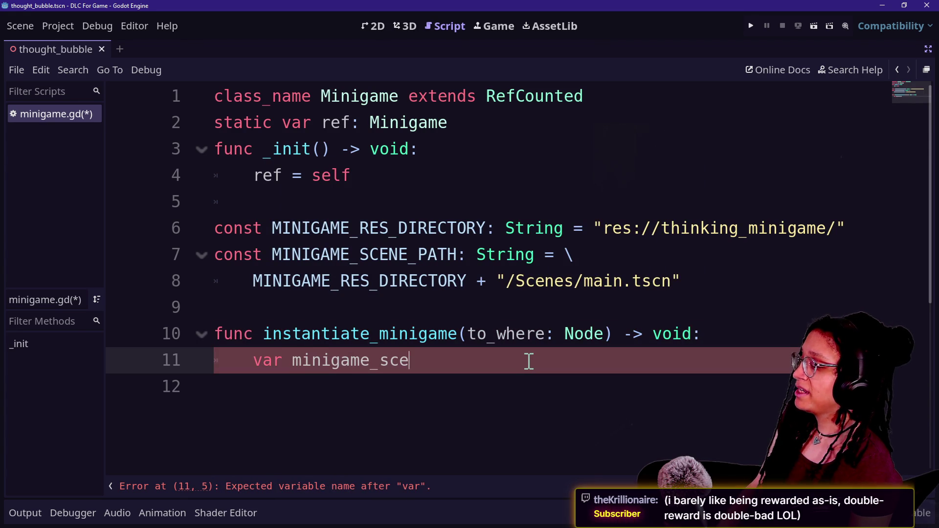
text(ne: PackedScene = )
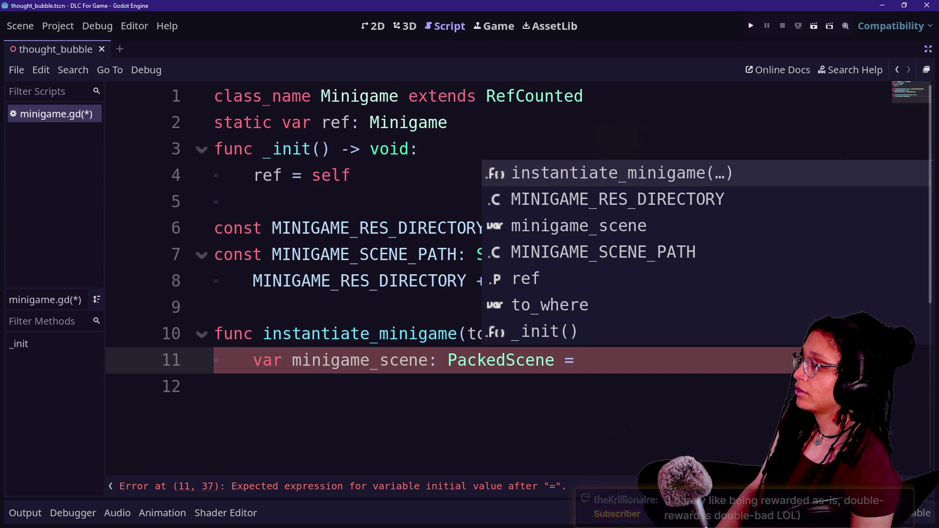
text(M)
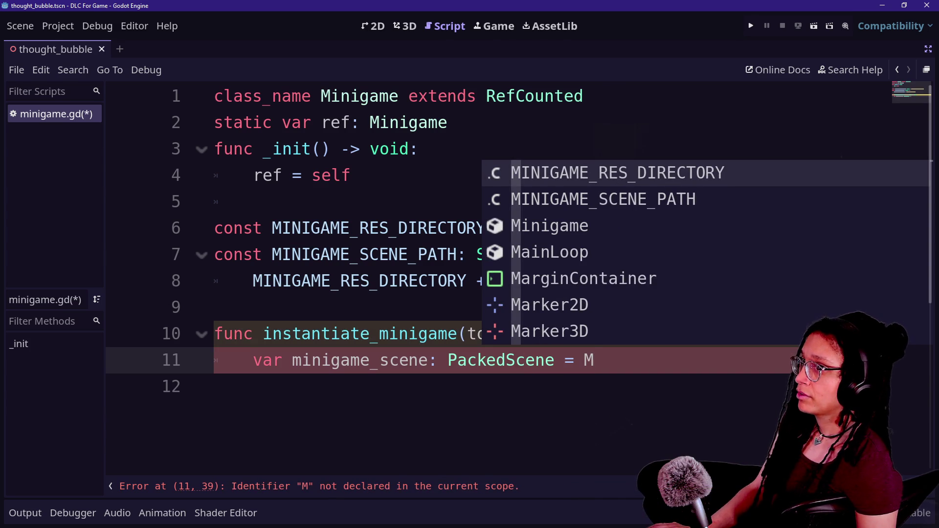
click(640, 399)
click(645, 367)
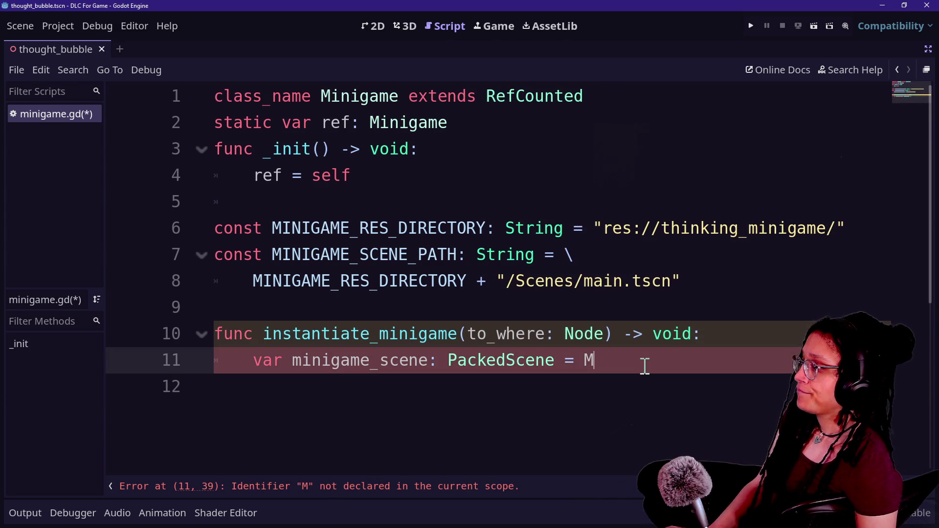
text(INIGAM)
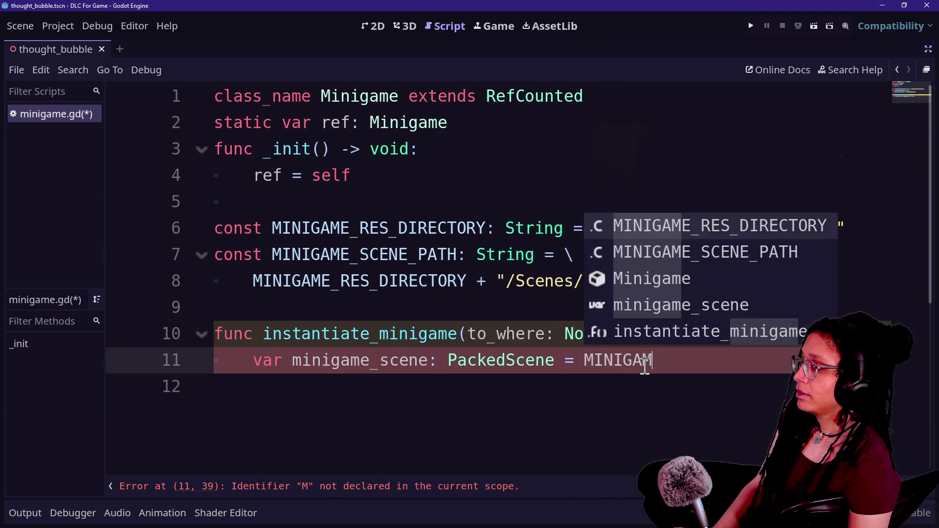
text(E_RES_DIRECTOR)
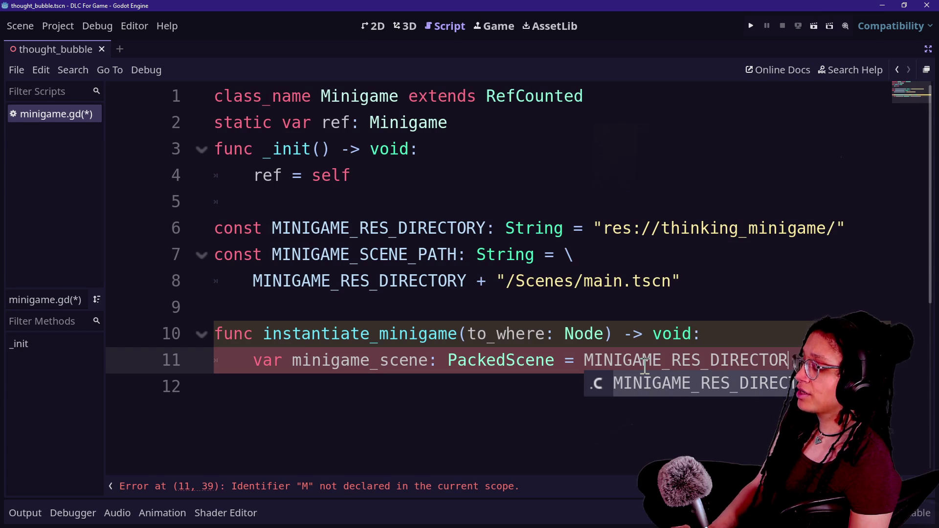
key(Return)
Step: Move the value onto a continuation line and change it to MINIGAME_SCENE_PATH
click(585, 361)
text(l)
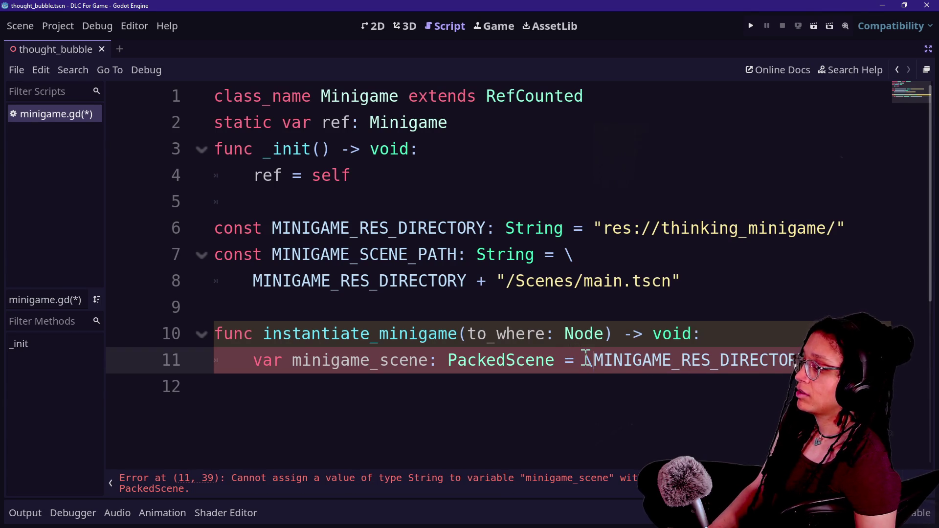
key(Return)
key(Tab)
click(660, 388)
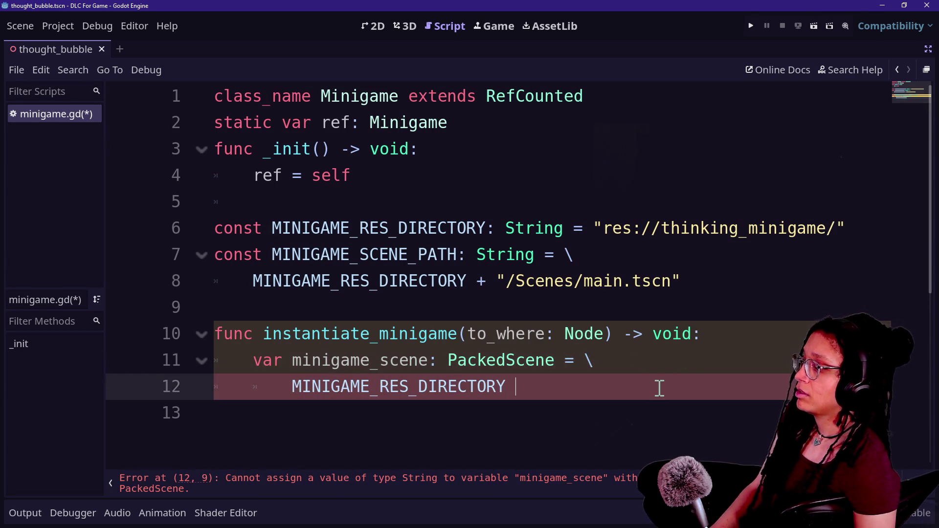
text(+ )
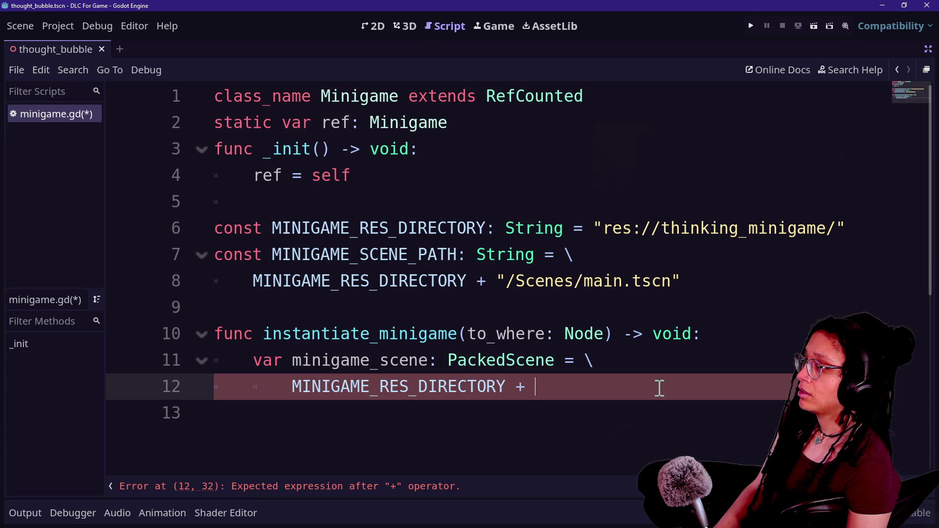
text(MINIGAME_SCE)
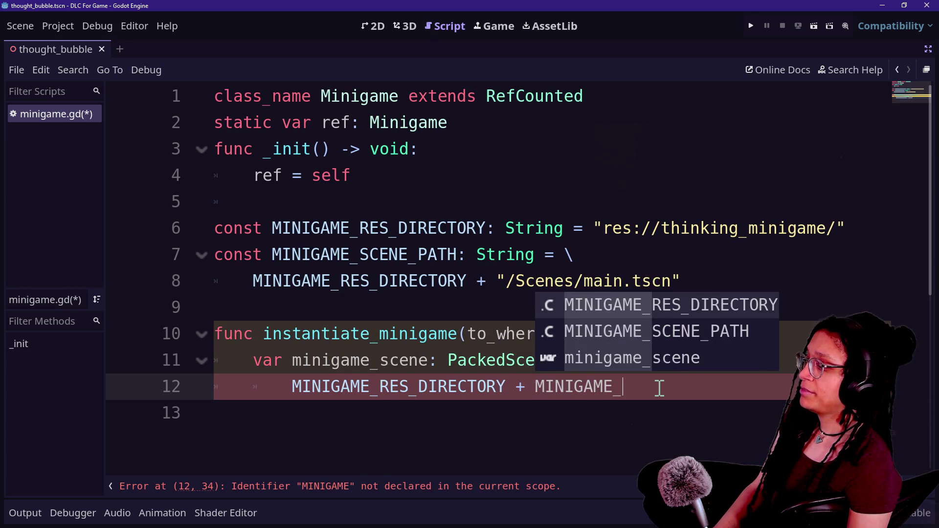
key(BackSpace)
key(BackSpace)
key(BackSpace)
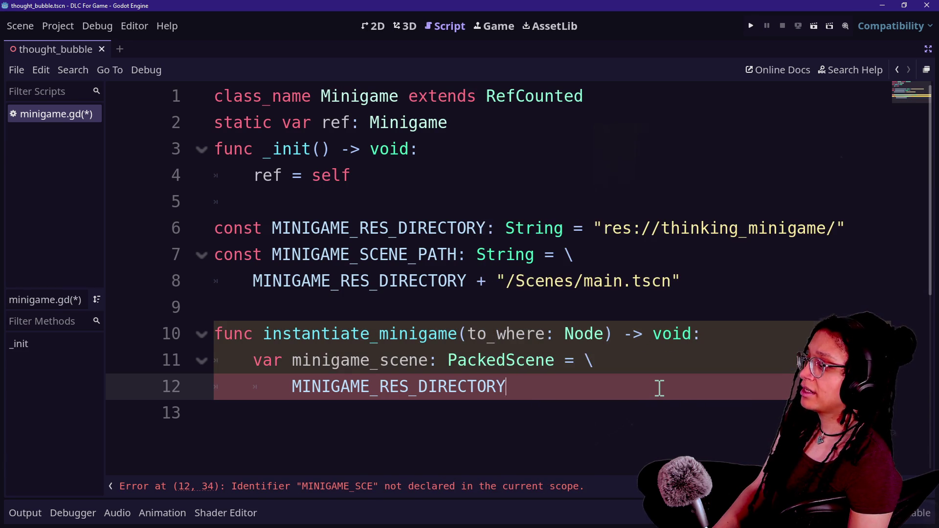
text(_S)
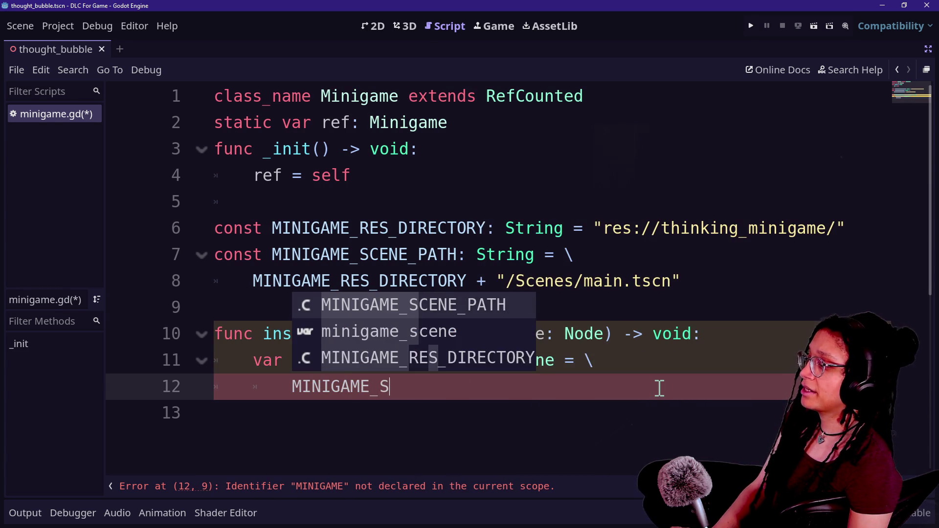
text(CENE_PATH)
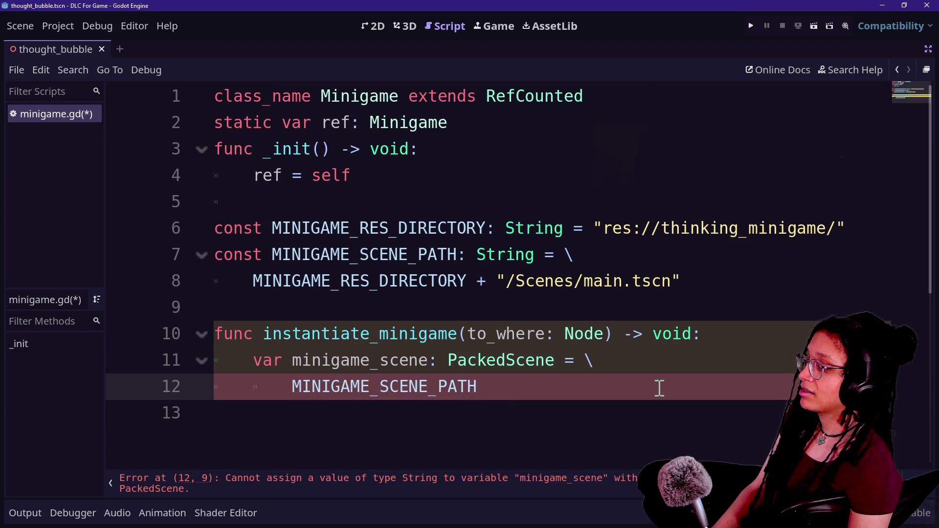
text(.inst)
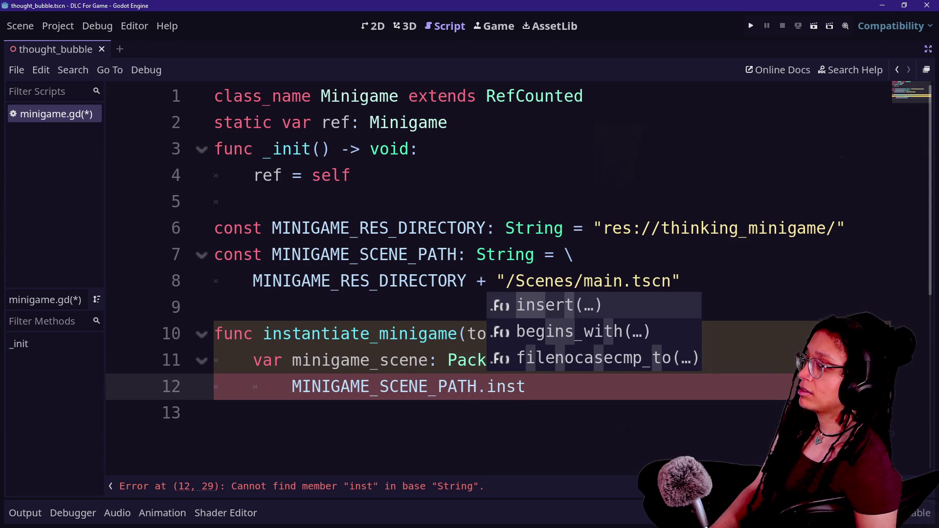
key(BackSpace)
key(BackSpace)
key(BackSpace)
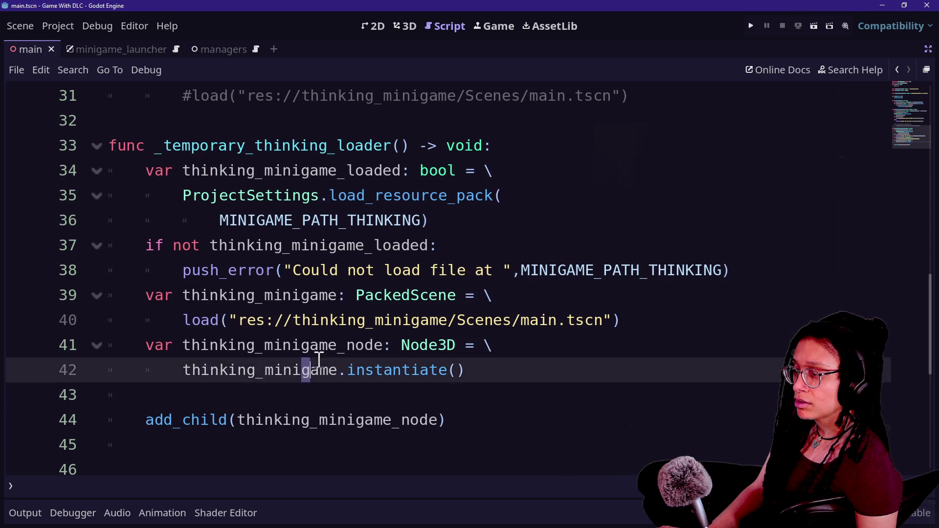
Step: Review main.gd's Node3D-typed thinking_minigame_node line and the scene load line above it
click(402, 348)
click(304, 300)
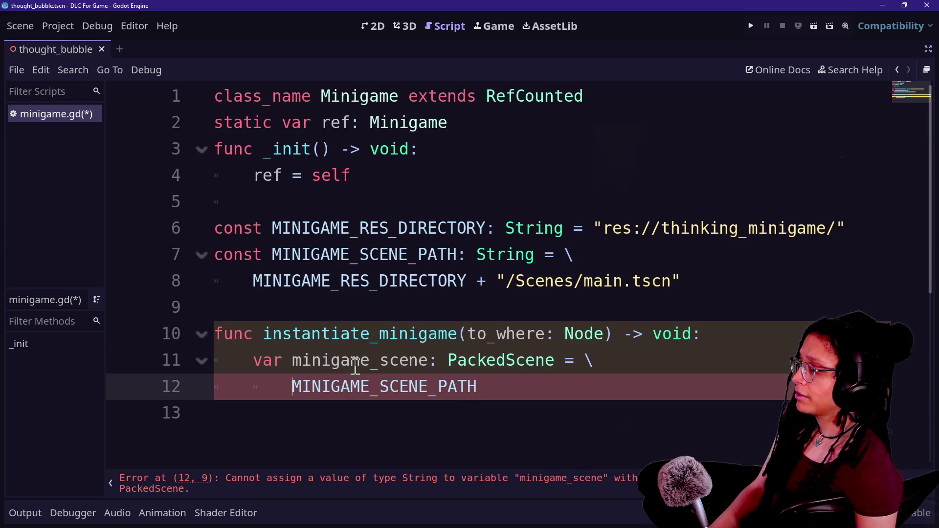
Step: Wrap MINIGAME_SCENE_PATH in load() and add 'var minigame_node: Node' on a new line
text(load()
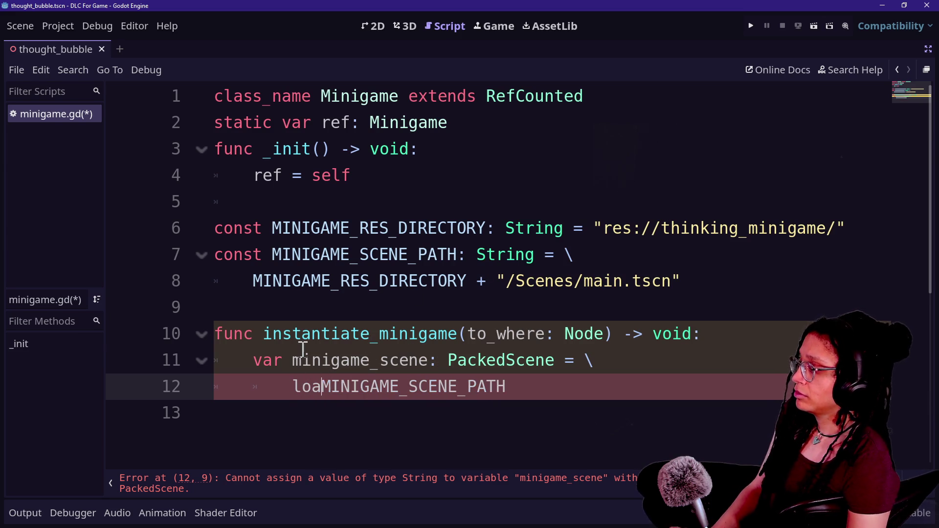
click(566, 394)
text())
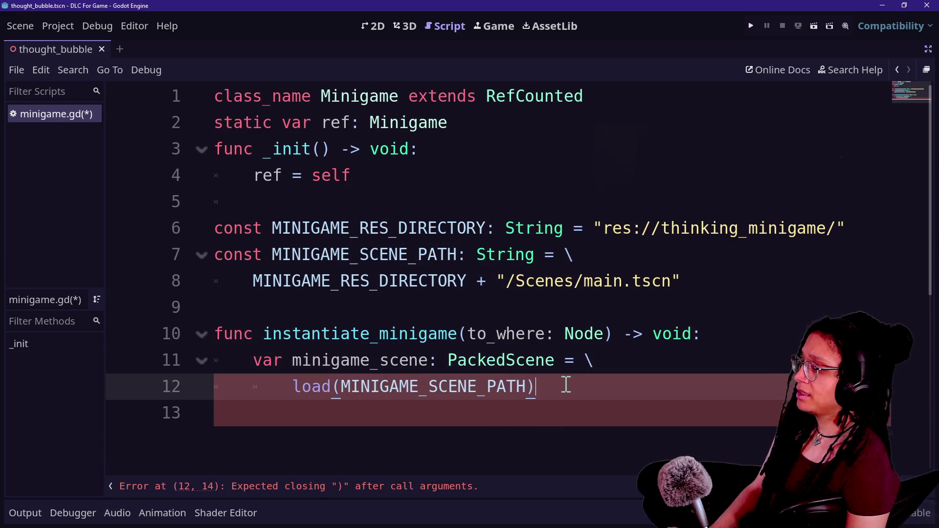
key(Return)
text(var)
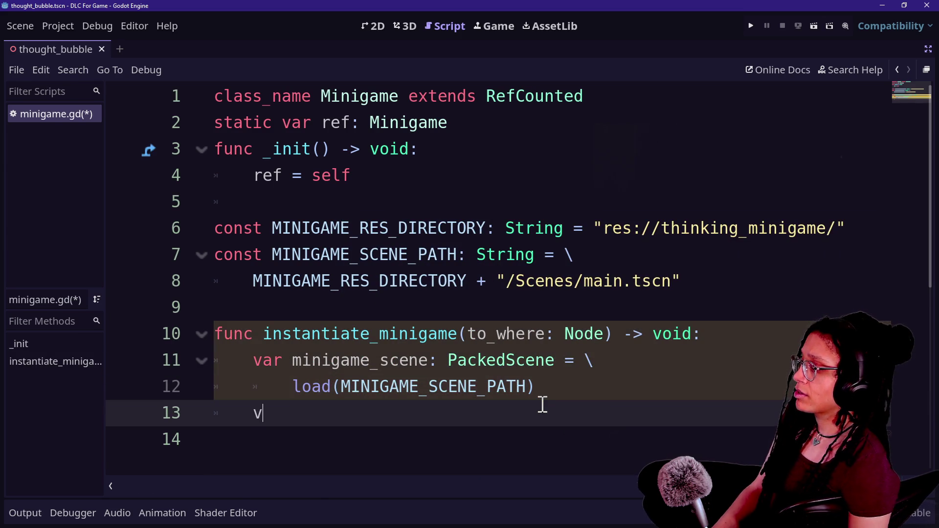
scroll(511, 288, down, 1)
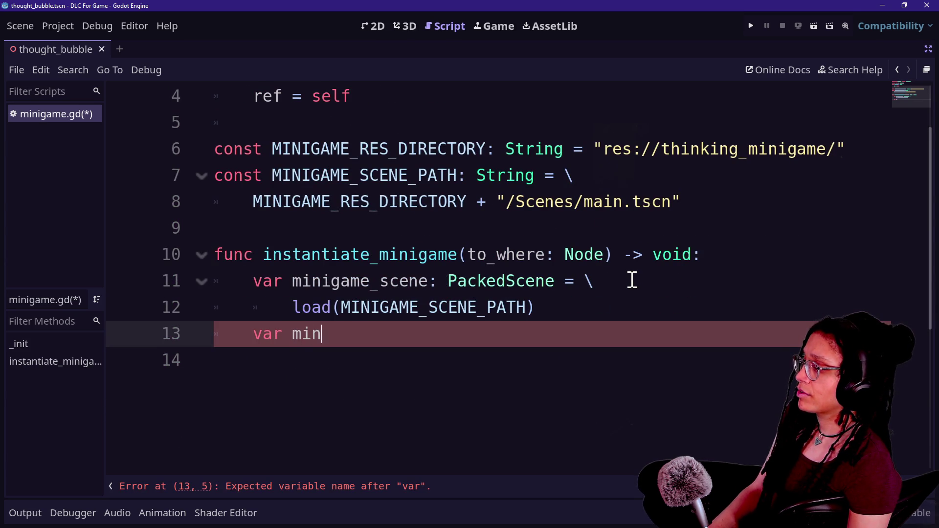
text(nigame_)
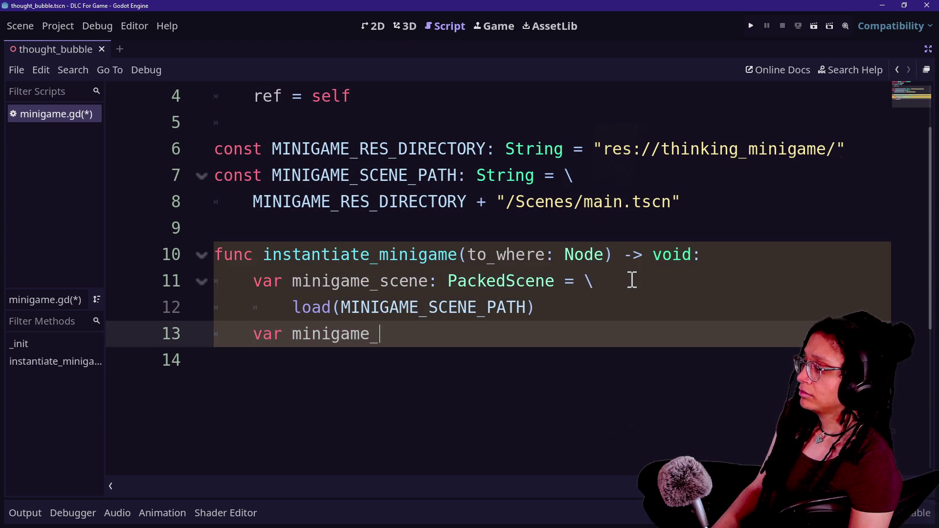
text(node:)
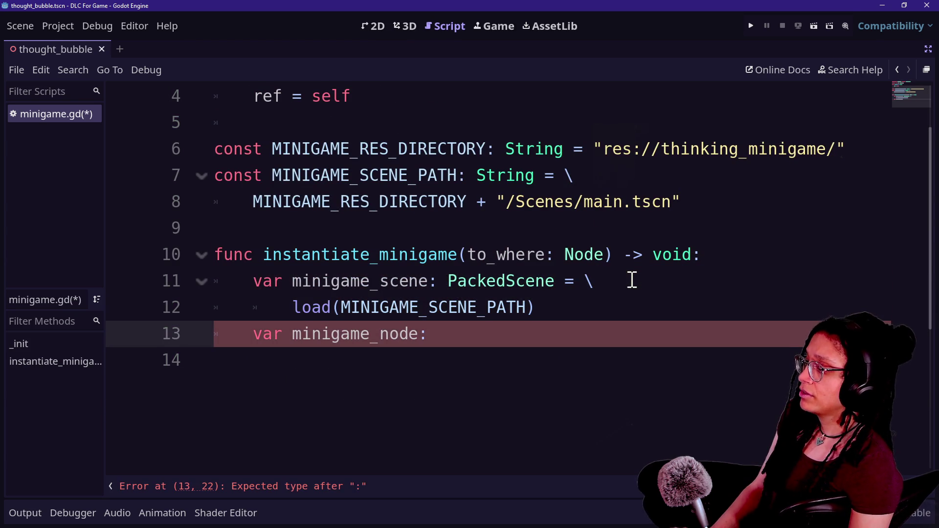
text( Node)
Step: Delete the Node type and review the code from ref down to the function signature
key(BackSpace)
key(BackSpace)
key(BackSpace)
drag(303, 341, 507, 348)
mouse_move(380, 356)
mouse_down()
mouse_move(215, 338)
mouse_move(448, 239)
mouse_up()
click(340, 218)
scroll(339, 219, up, 2)
click(460, 417)
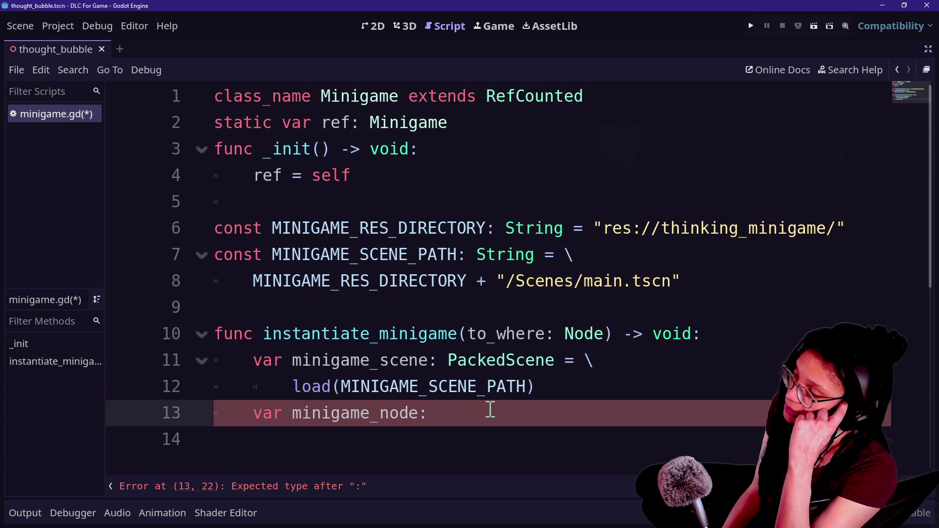
mouse_move(341, 122)
mouse_down()
mouse_move(614, 520)
mouse_move(584, 338)
mouse_up()
key(Down)
key(Down)
key(Down)
key(Up)
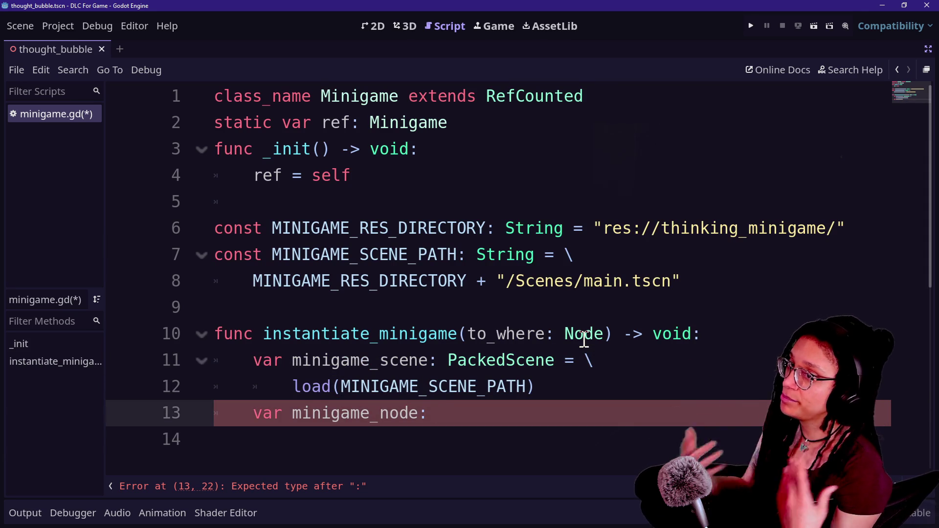
Step: Check the thinking_minigame scene path, then retype minigame_node's type as Node
drag(656, 230, 785, 230)
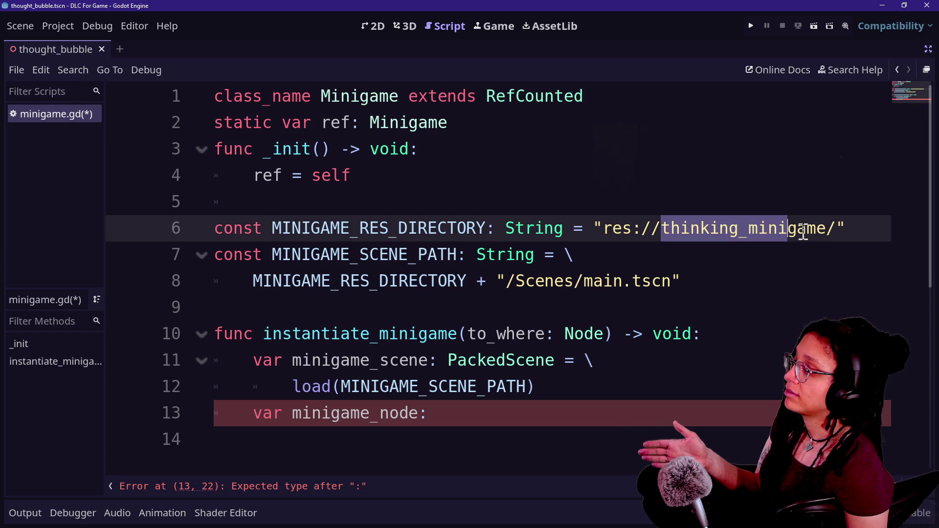
click(802, 231)
click(475, 409)
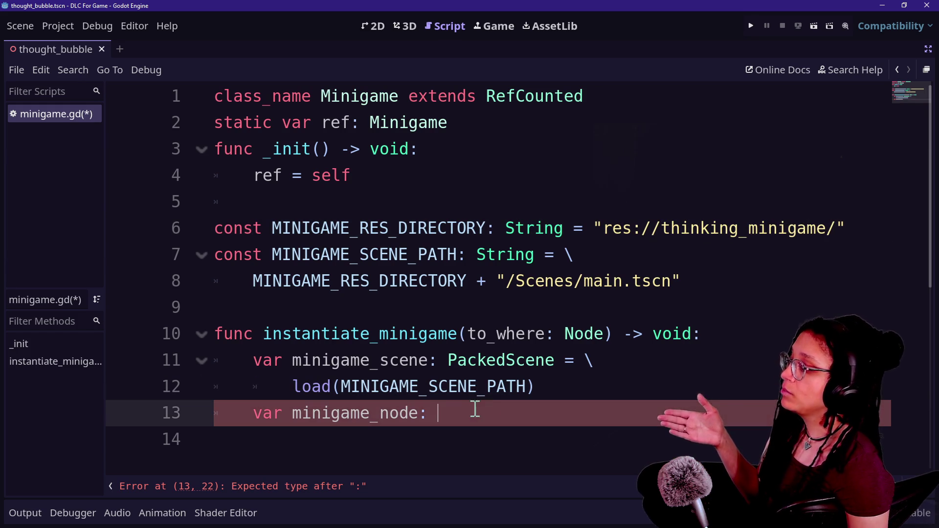
click(803, 270)
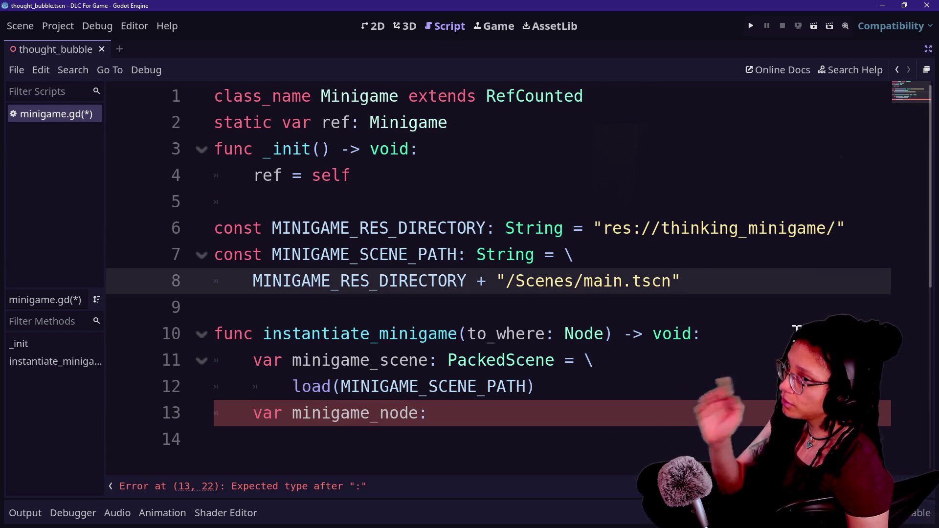
click(537, 443)
click(525, 417)
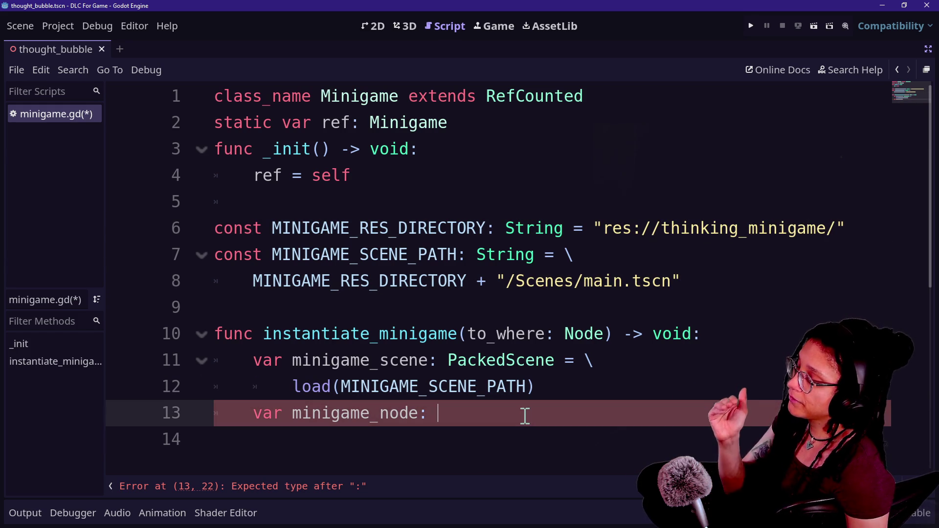
text(Varia)
key(BackSpace)
key(BackSpace)
key(BackSpace)
key(BackSpace)
text(Node)
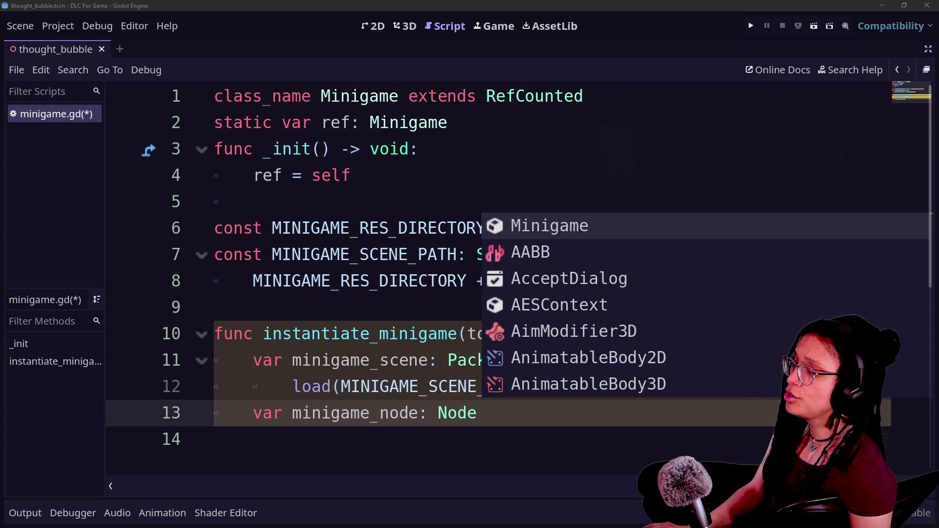
Step: Insert a blank line after the resource directory constant on line 6
click(481, 125)
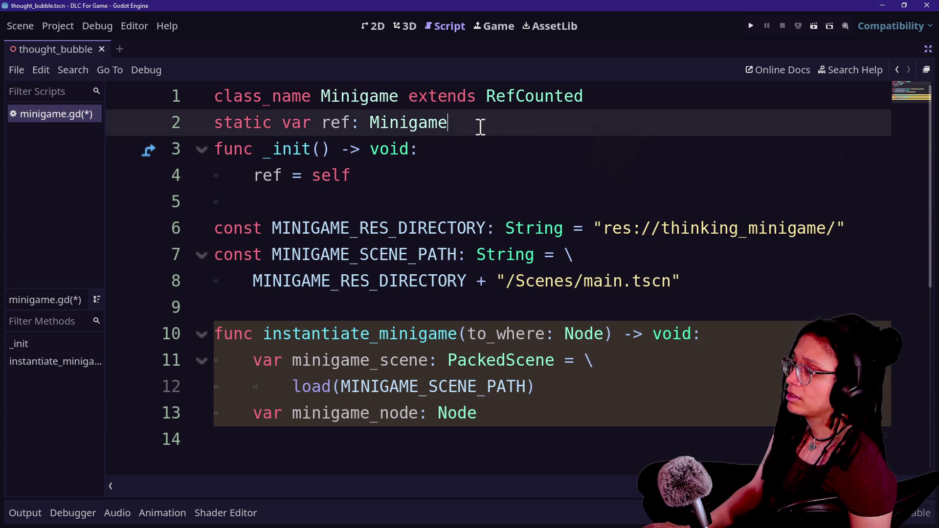
click(715, 255)
click(637, 419)
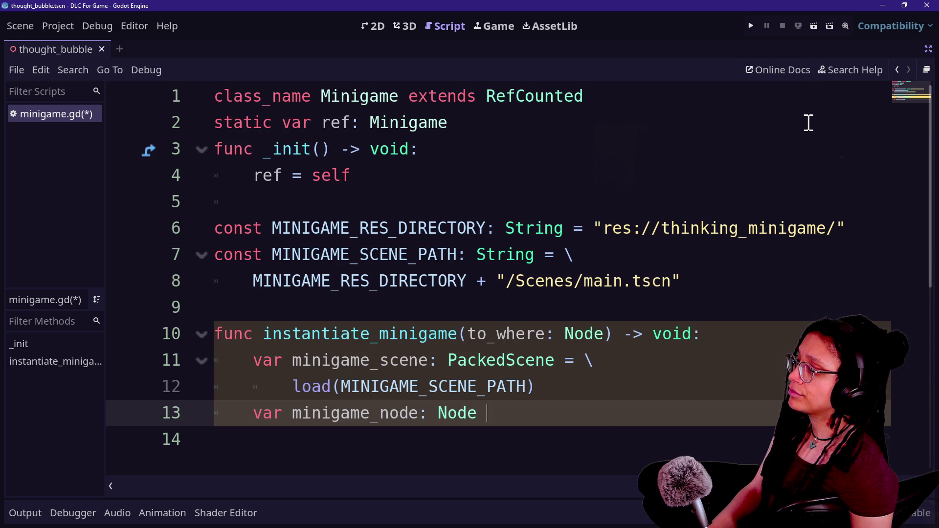
click(851, 229)
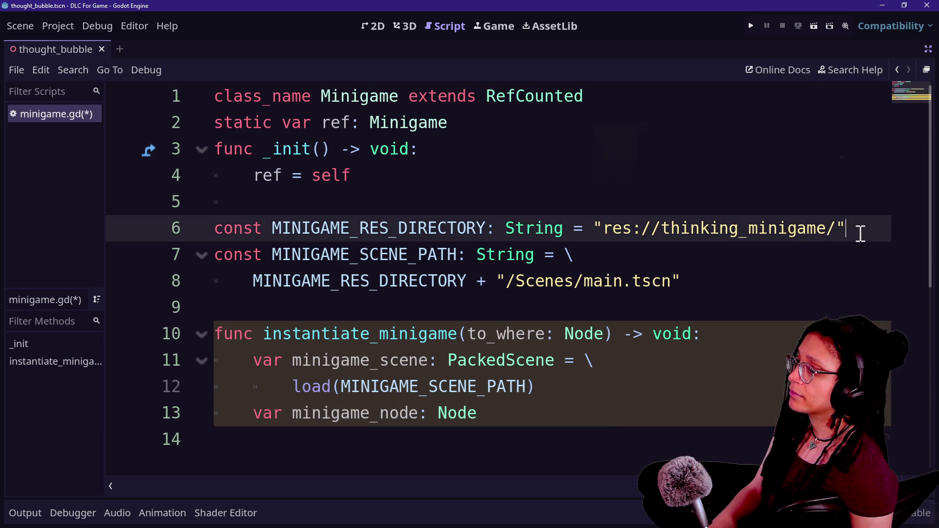
key(Return)
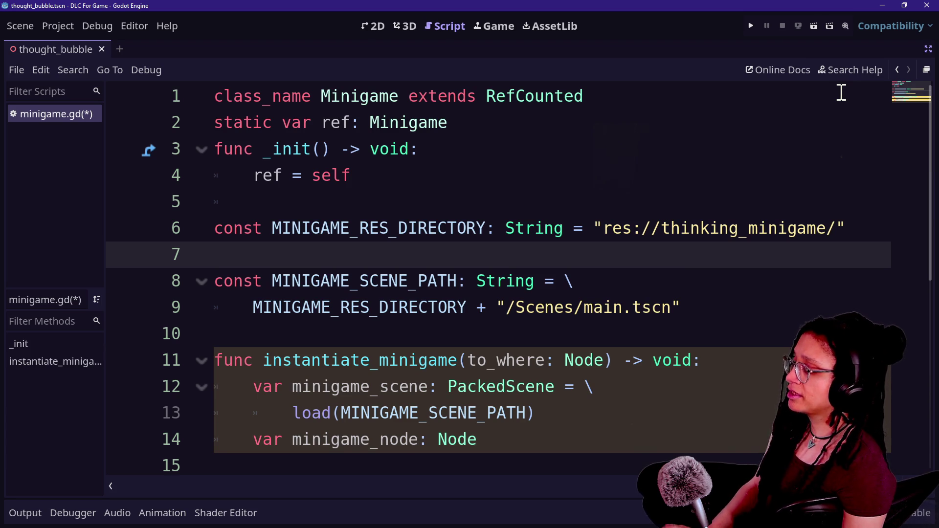
key(alt+shift+o)
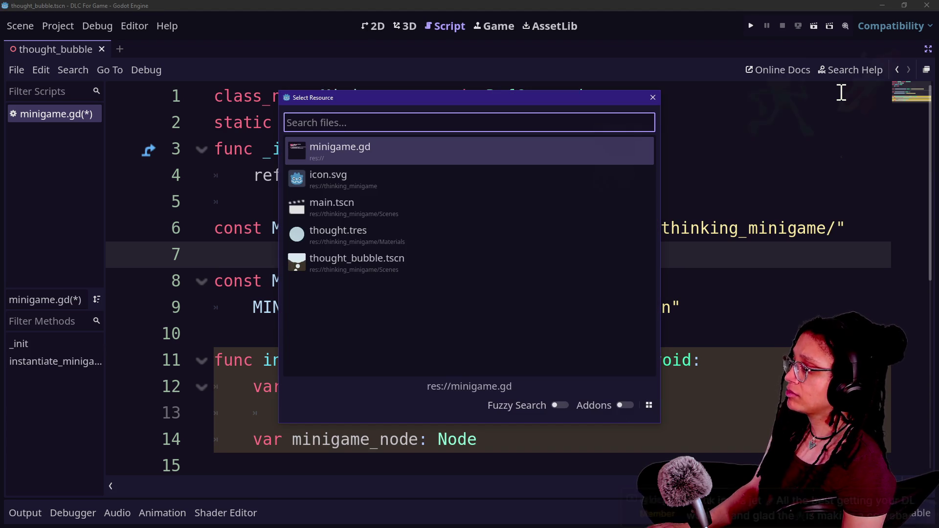
Step: Search the built-in documentation for 'class'
key(Escape)
key(ctrl+shift+f)
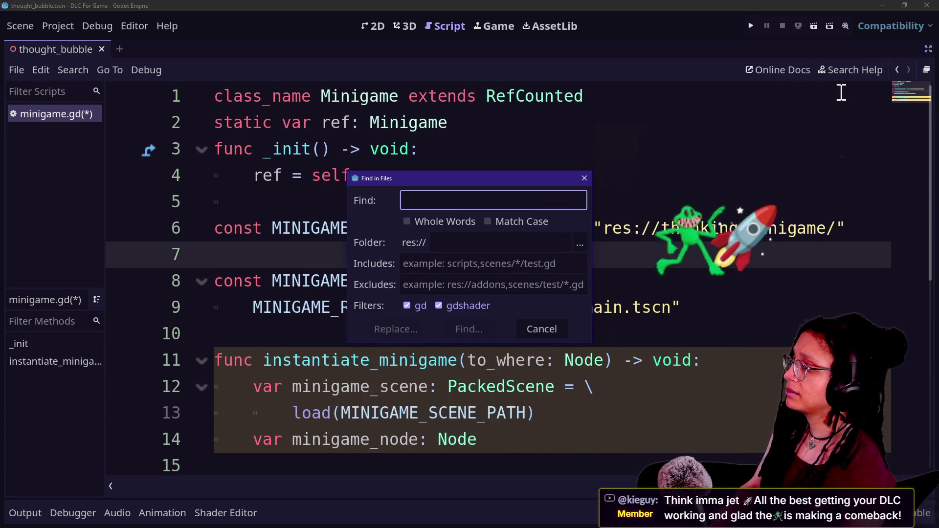
key(Escape)
click(854, 74)
text(class)
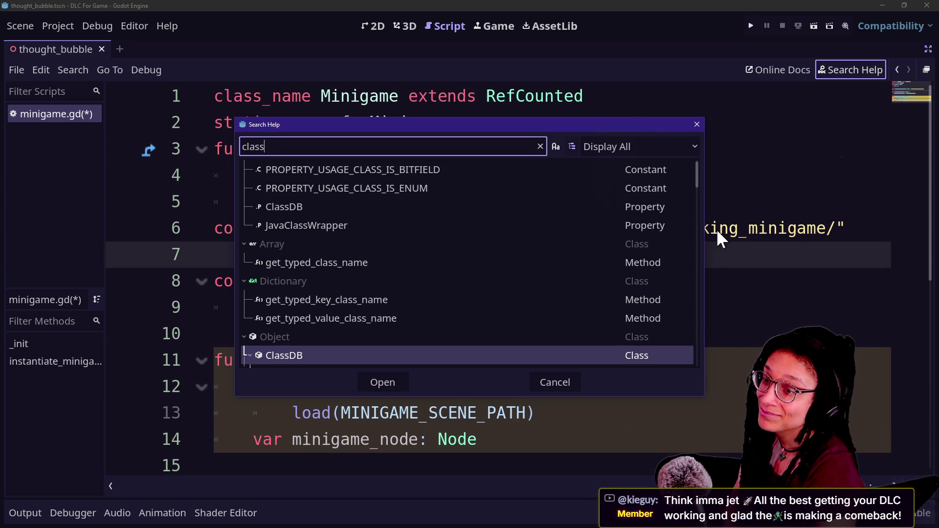
Step: Look over the 'class' results showing ClassDB, then switch to the browser's live chat
click(717, 228)
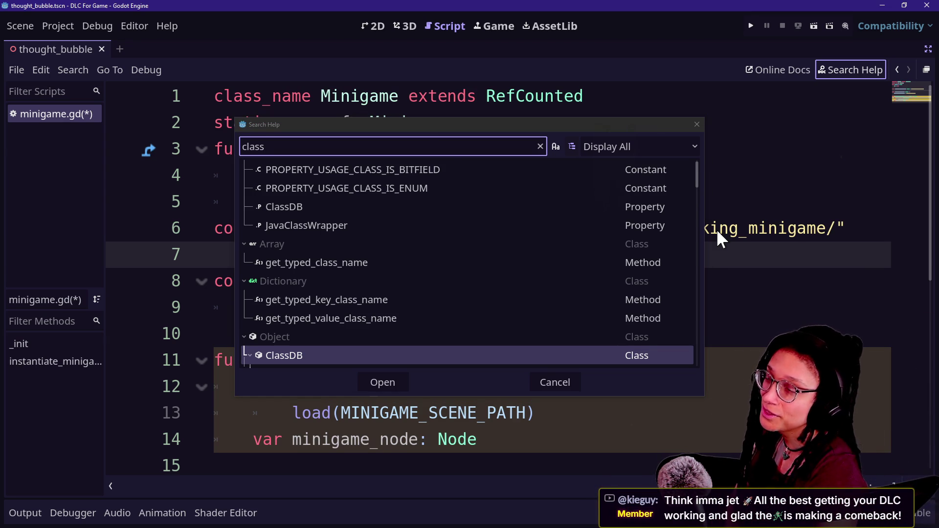
click(450, 151)
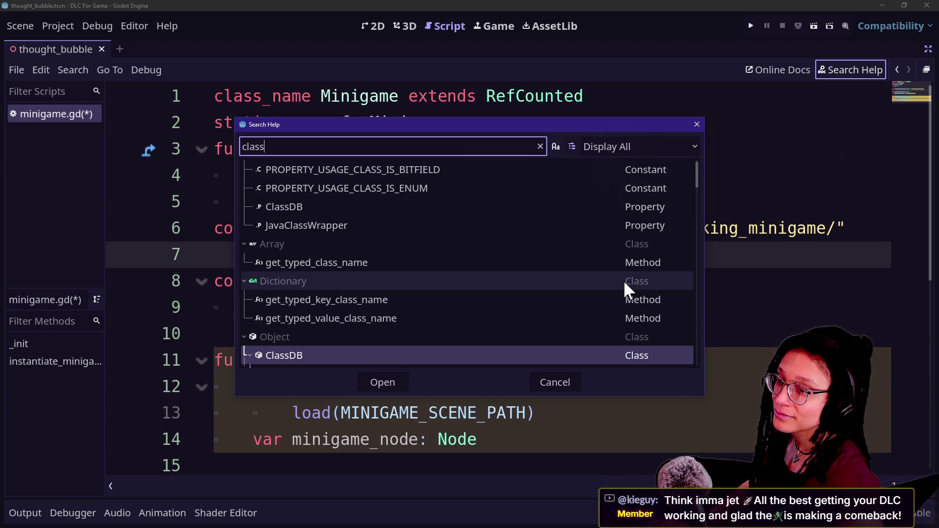
mouse_move(624, 284)
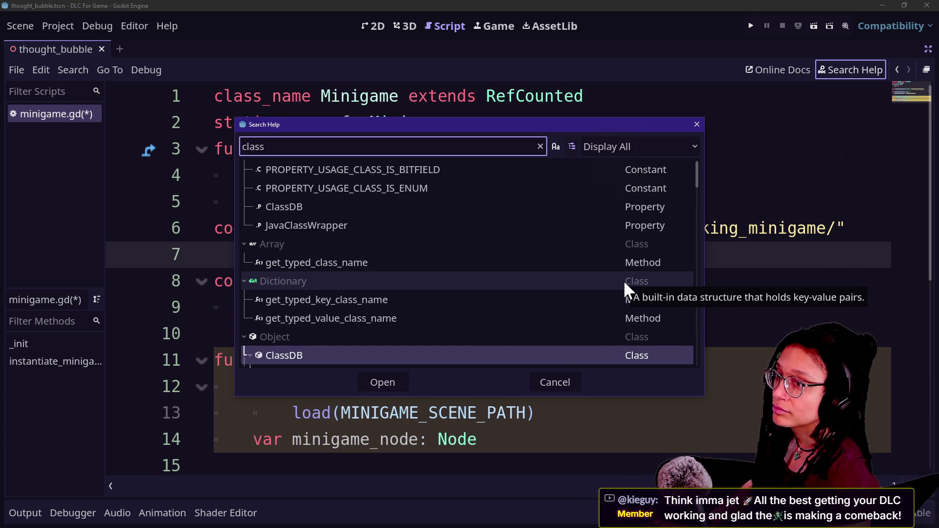
key(alt+Tab)
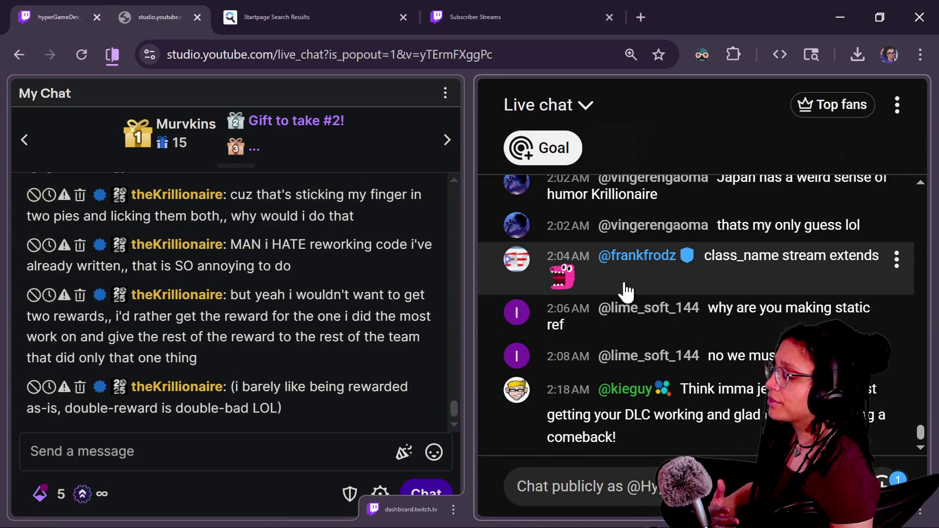
Step: Scroll through the YouTube Studio live chat messages, then go back to the Godot editor
scroll(338, 341, up, 3)
scroll(360, 360, down, 3)
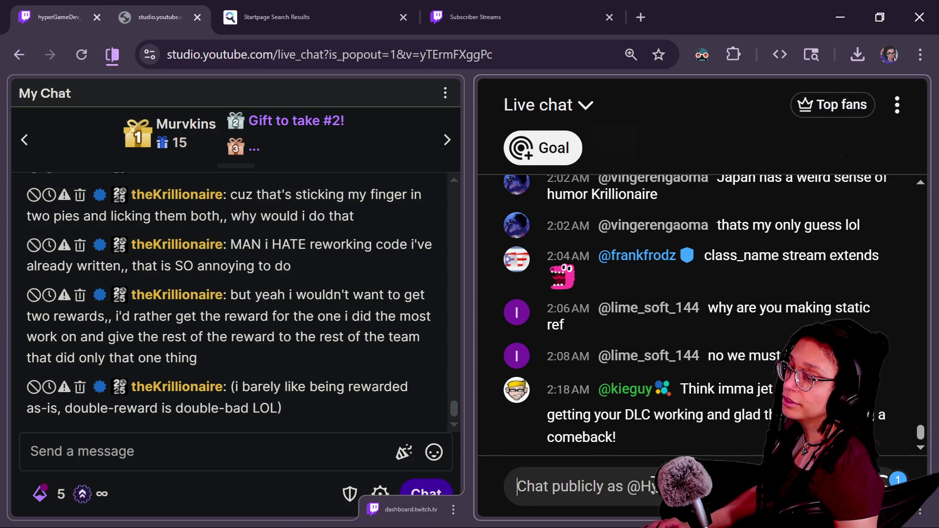
key(alt+Tab)
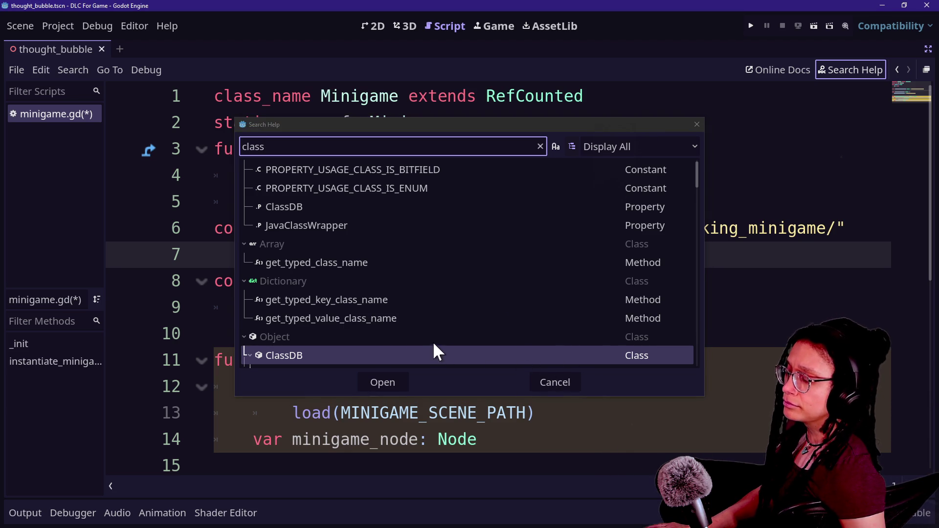
Step: Open the ClassDB class reference from the 'class' help results
click(380, 143)
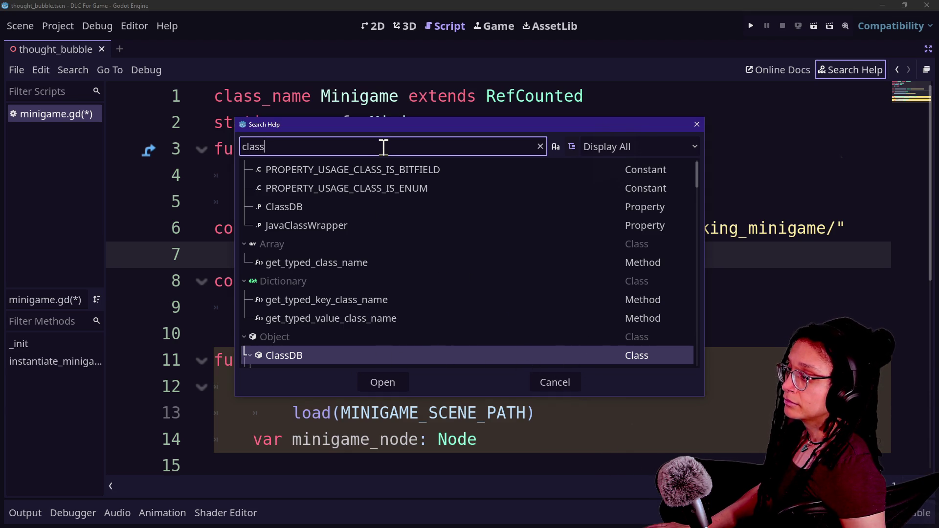
mouse_move(474, 282)
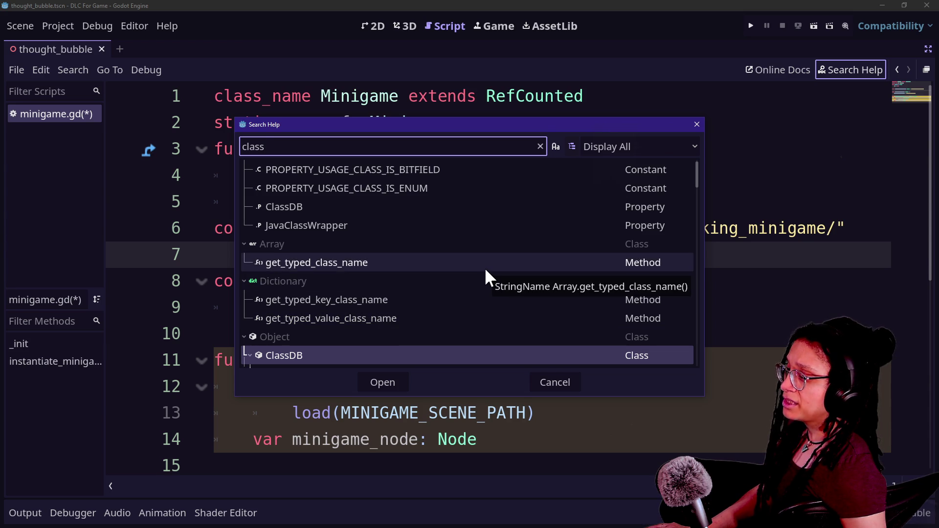
scroll(462, 237, up, 1)
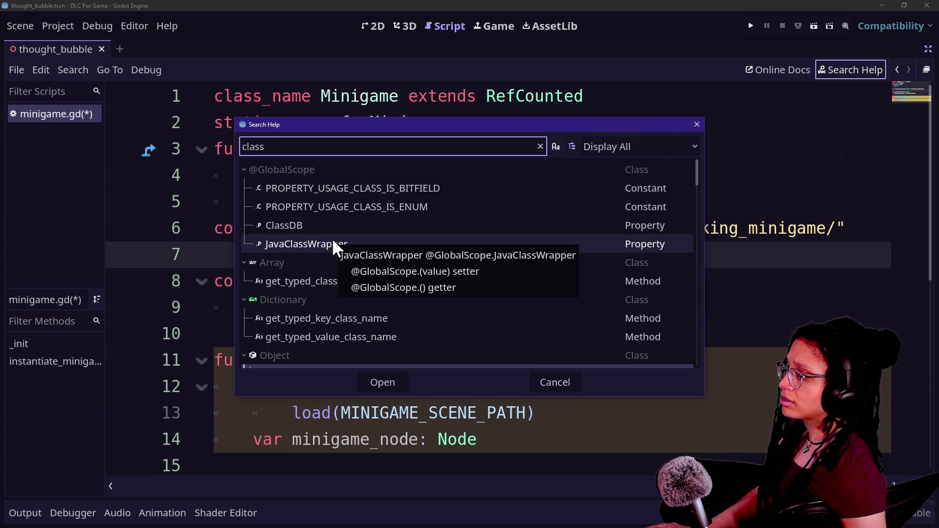
scroll(333, 240, down, 2)
scroll(333, 239, down, 3)
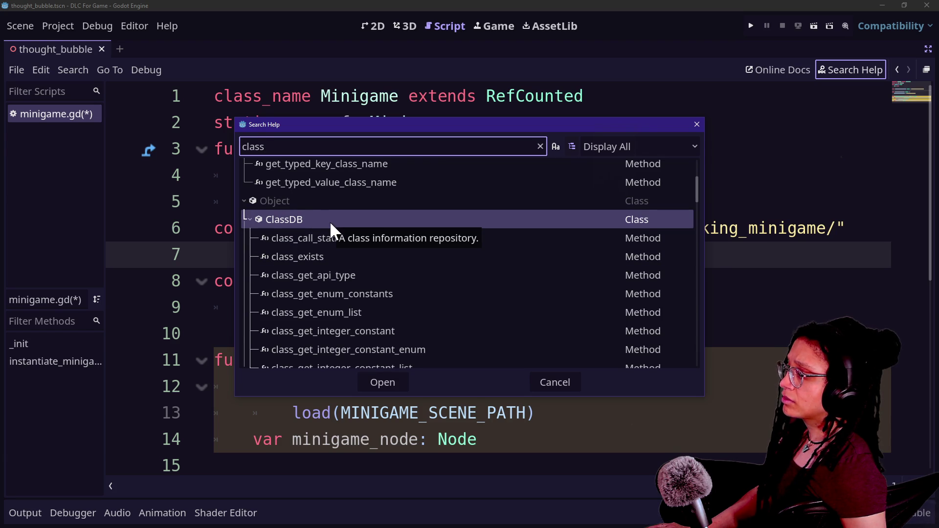
double_click(329, 222)
Step: Scroll down and back up through ClassDB's list of methods
scroll(514, 352, down, 3)
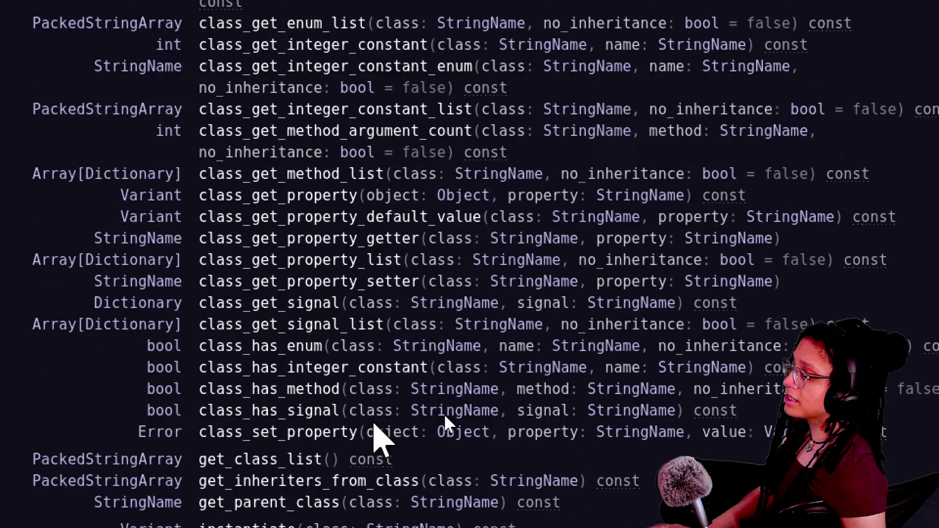
scroll(446, 416, down, 3)
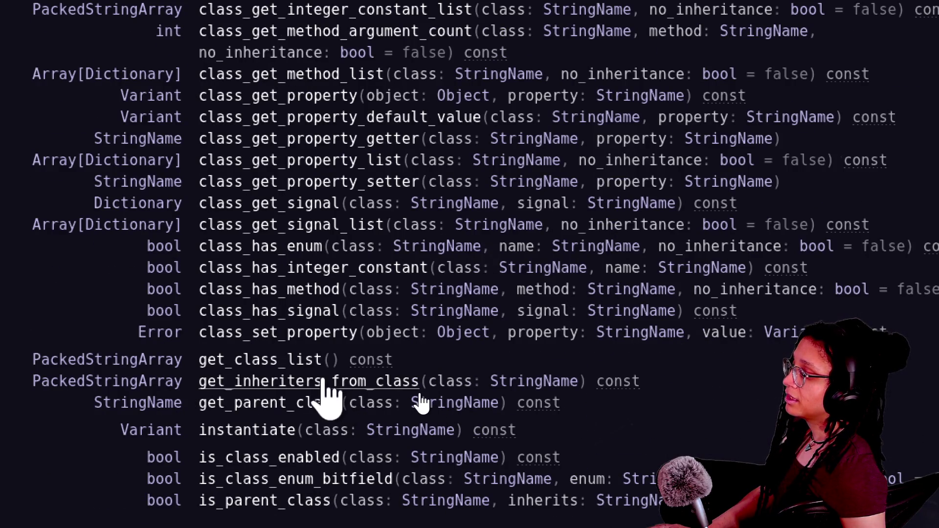
scroll(395, 415, down, 3)
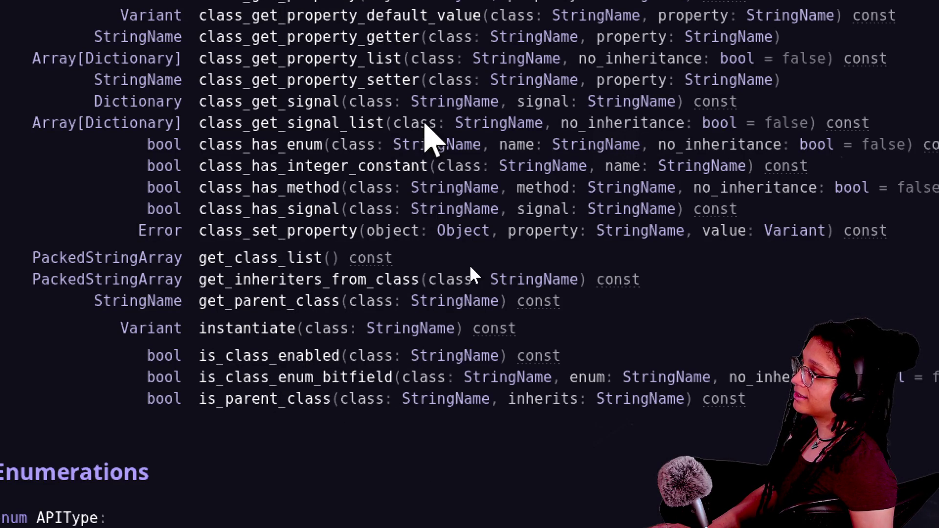
scroll(430, 138, up, 2)
scroll(468, 226, up, 8)
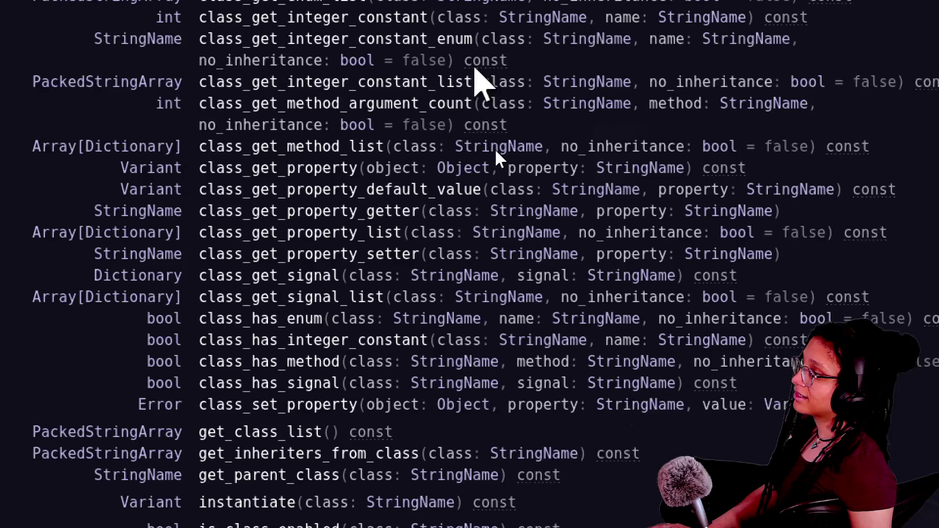
scroll(498, 140, up, 12)
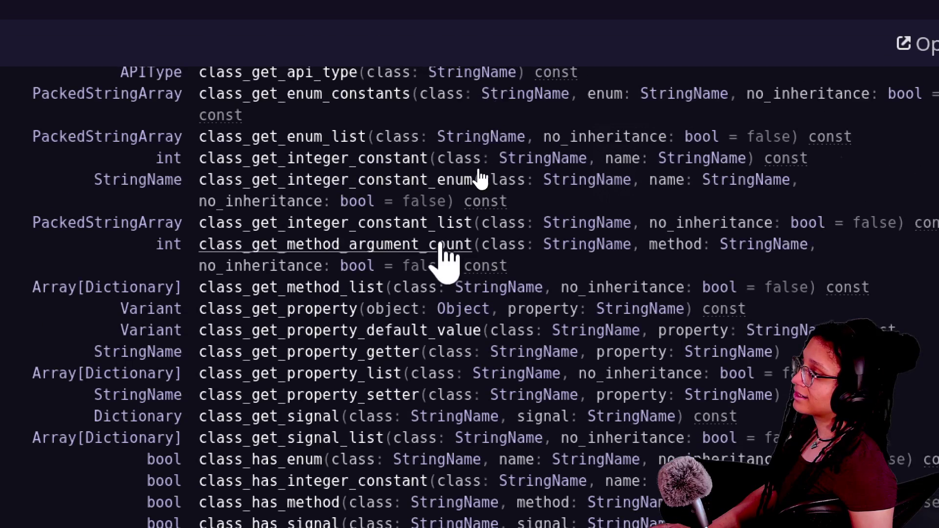
scroll(479, 172, up, 5)
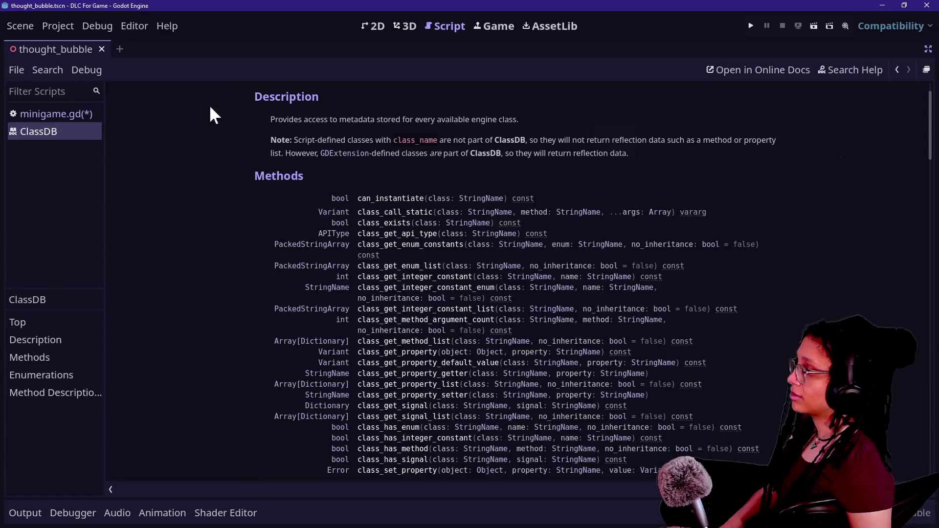
click(871, 70)
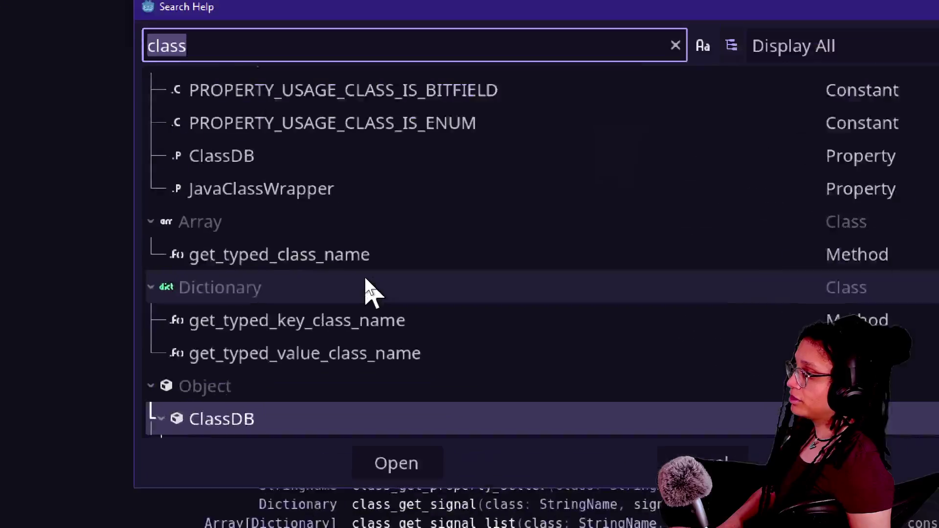
Step: Collapse ClassDB in the results and open EditorFileSystemDirectory's get_file_script_class_extends documentation
scroll(370, 288, down, 5)
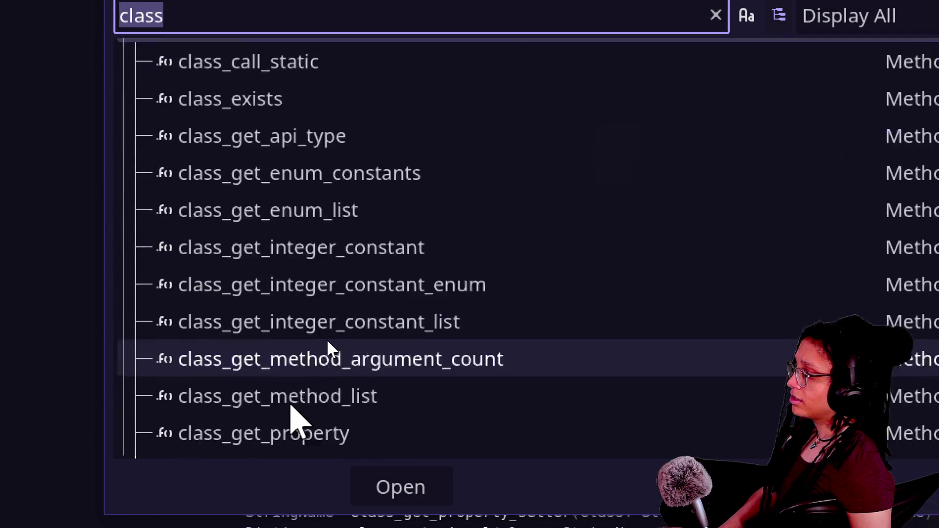
scroll(327, 341, down, 10)
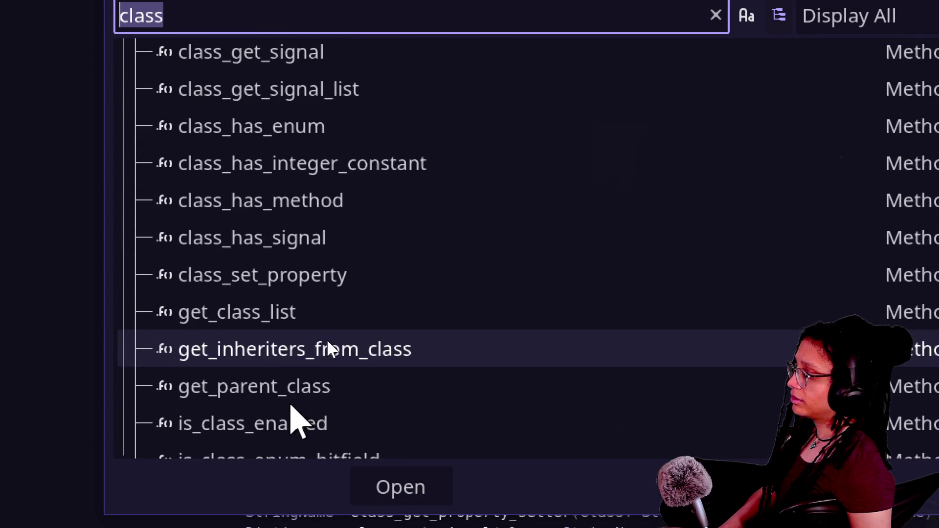
scroll(327, 341, up, 20)
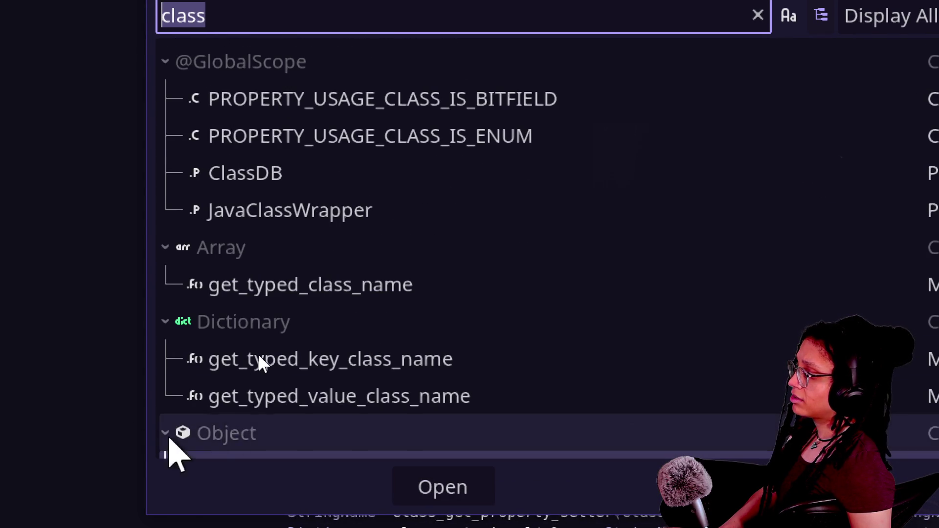
scroll(289, 322, down, 5)
click(178, 213)
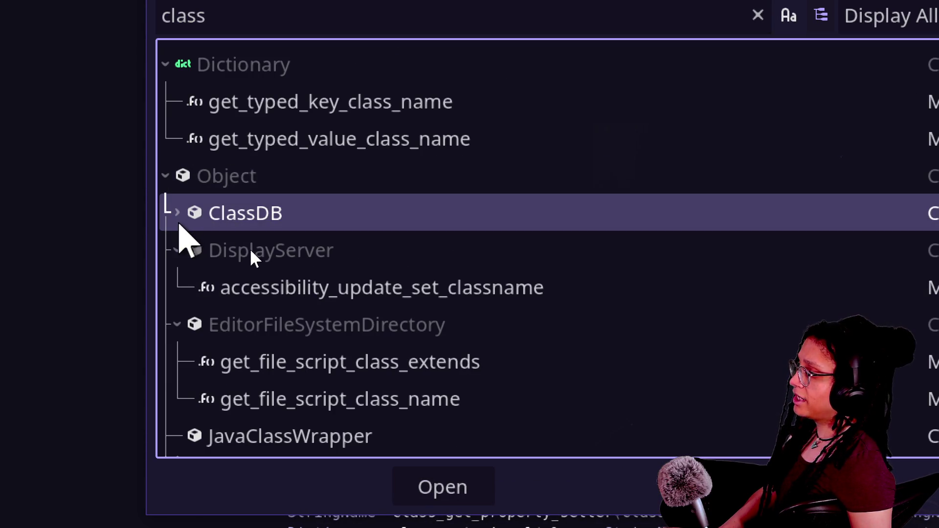
scroll(259, 308, down, 3)
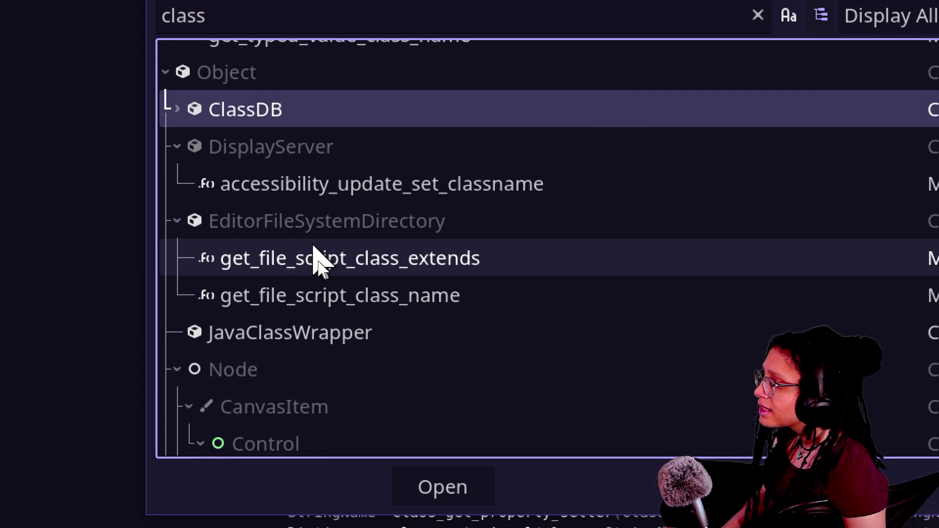
double_click(295, 266)
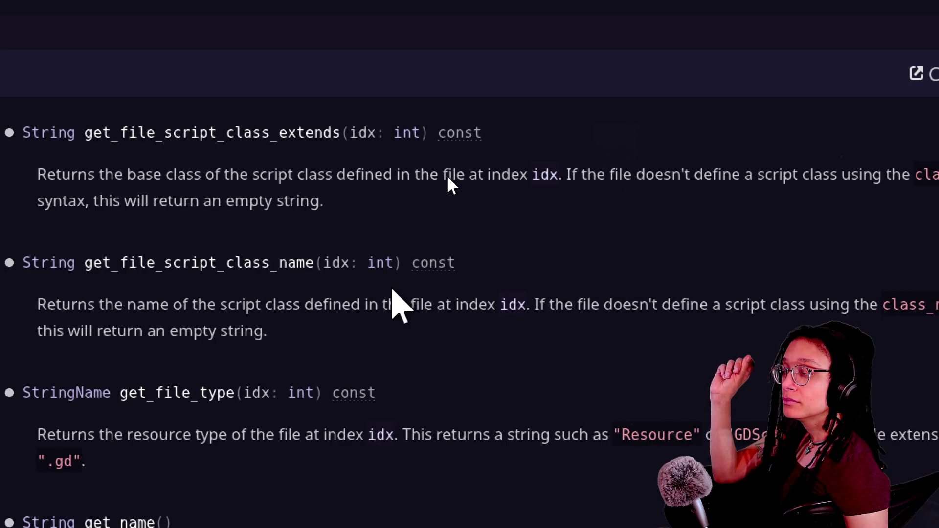
scroll(398, 297, down, 2)
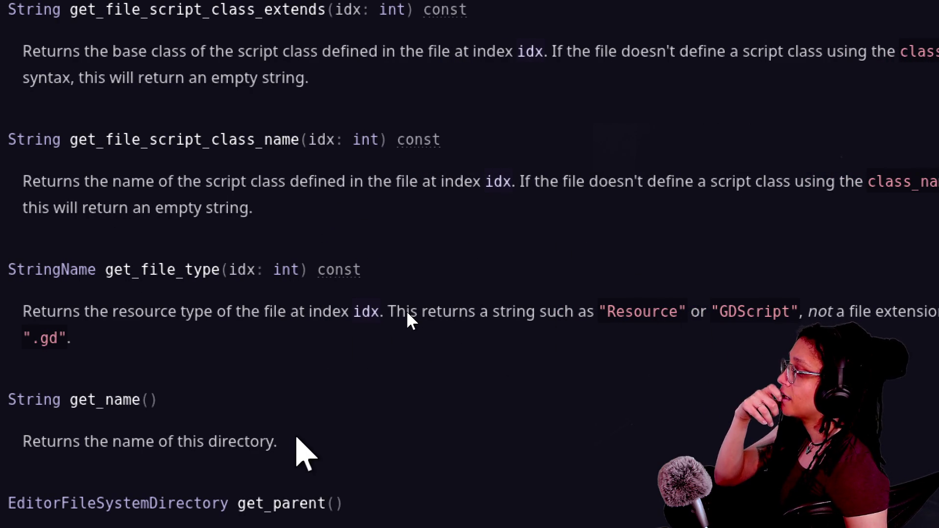
scroll(406, 310, down, 1)
scroll(410, 336, up, 3)
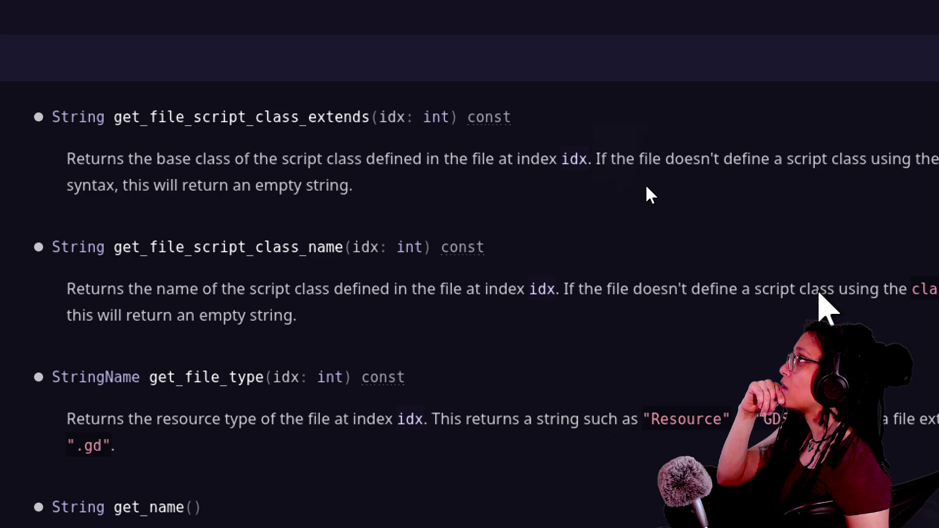
scroll(646, 194, down, 5)
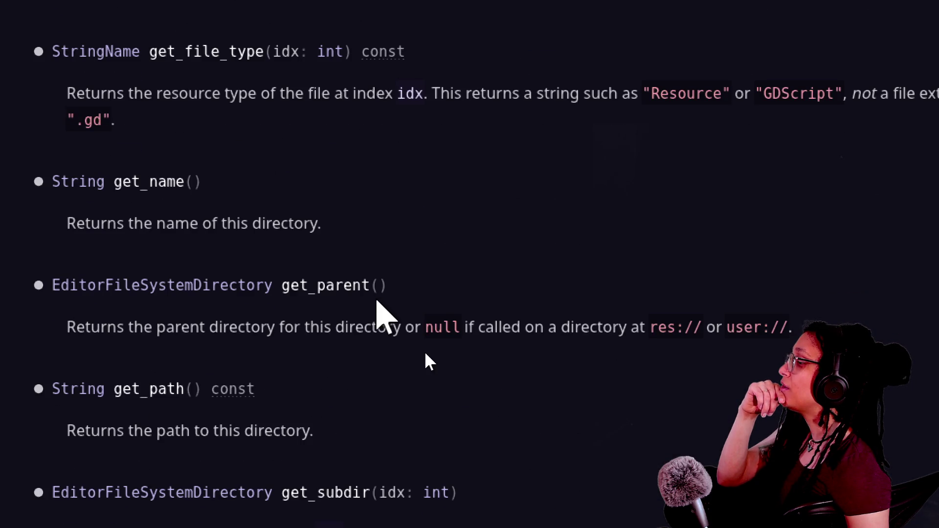
scroll(424, 351, down, 2)
scroll(333, 380, down, 1)
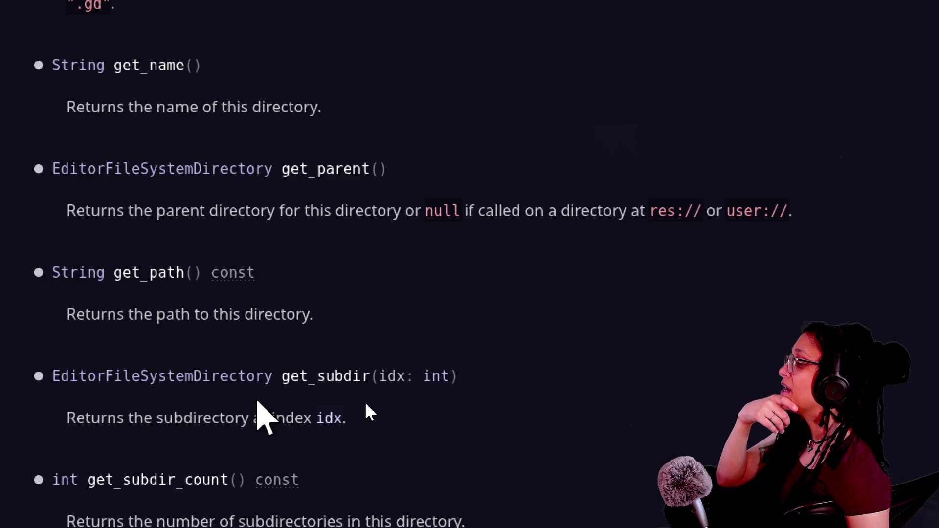
scroll(395, 326, up, 20)
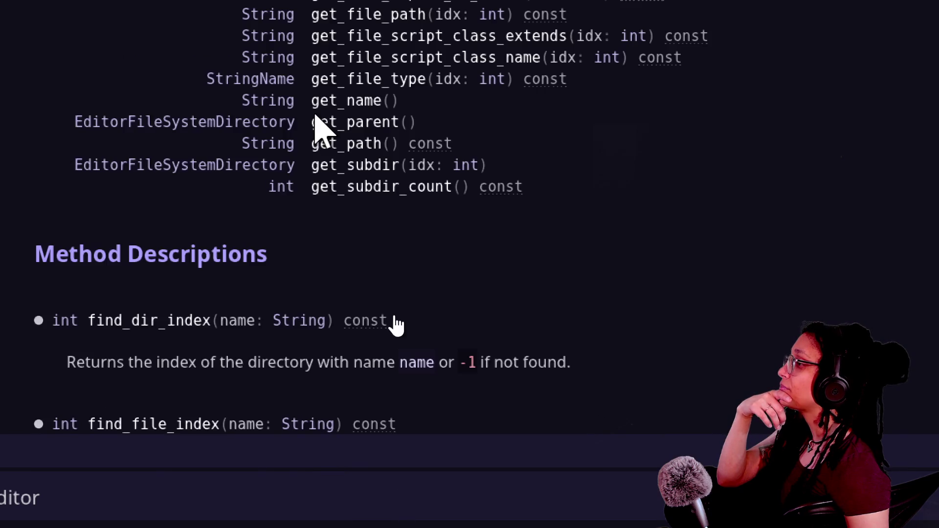
scroll(391, 292, up, 4)
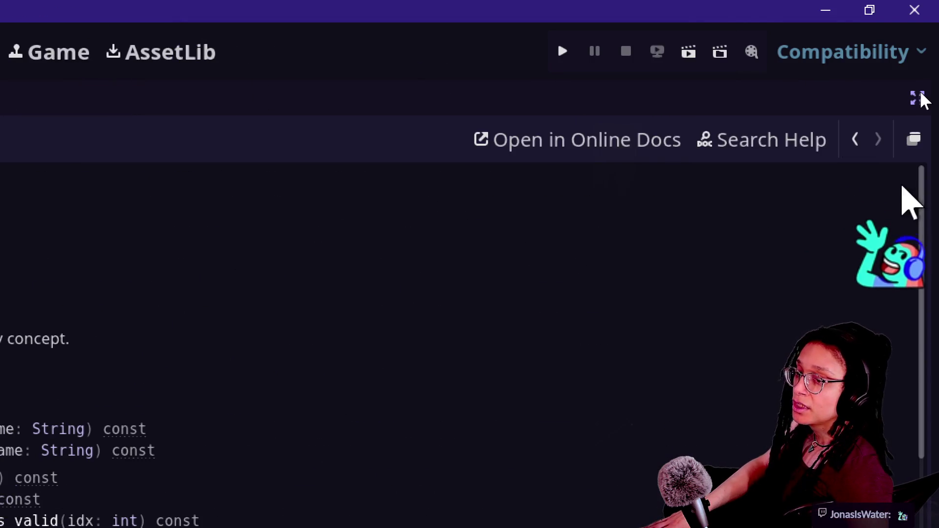
Step: Reopen the help search on 'class' and scroll the results down to ClassDB under Object
click(802, 142)
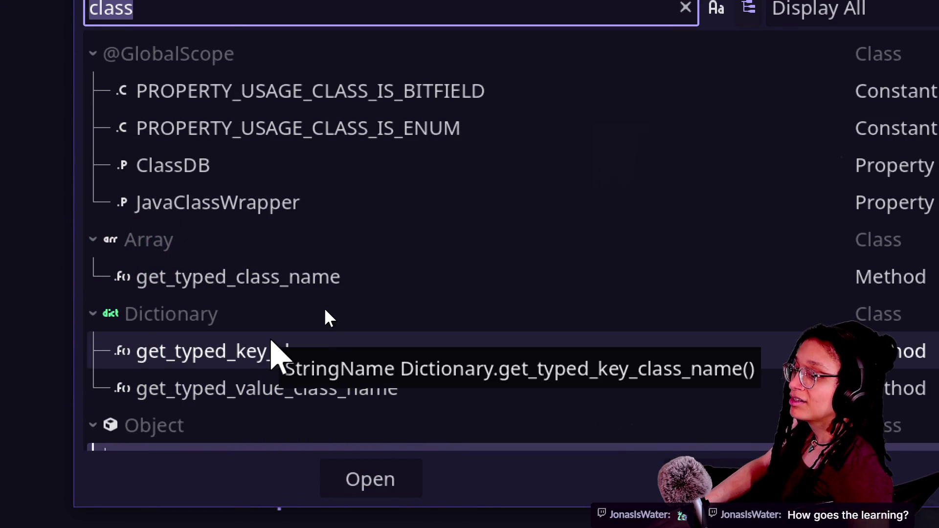
scroll(193, 323, down, 2)
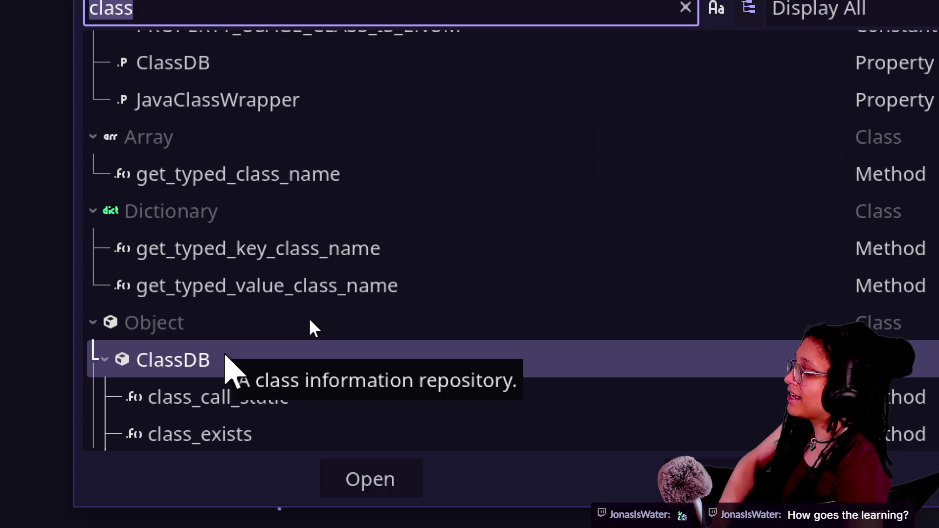
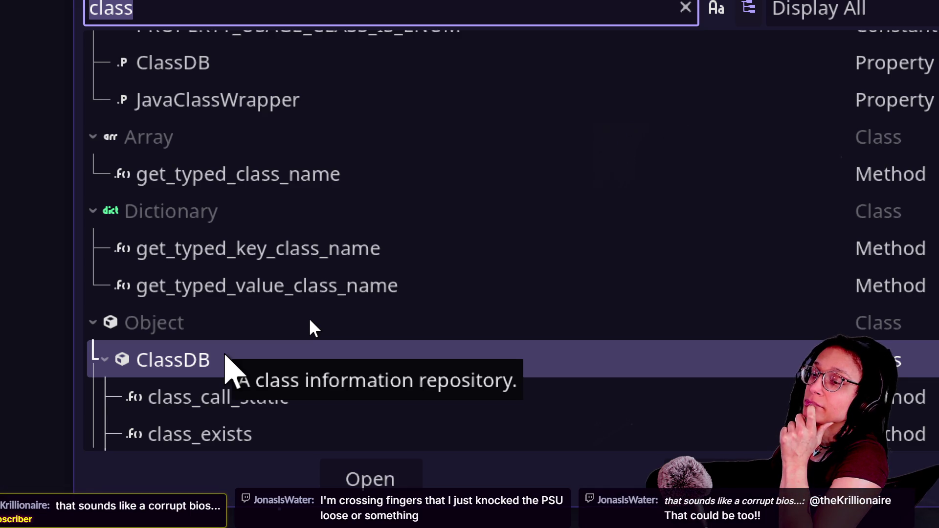
Step: Keep the 'class' help query and move focus into its list of matching results
key(Right)
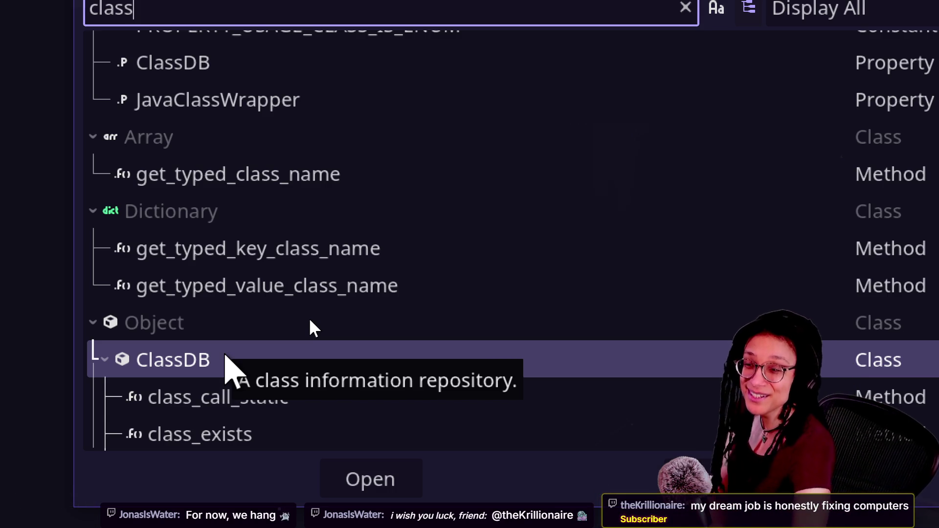
key(Tab)
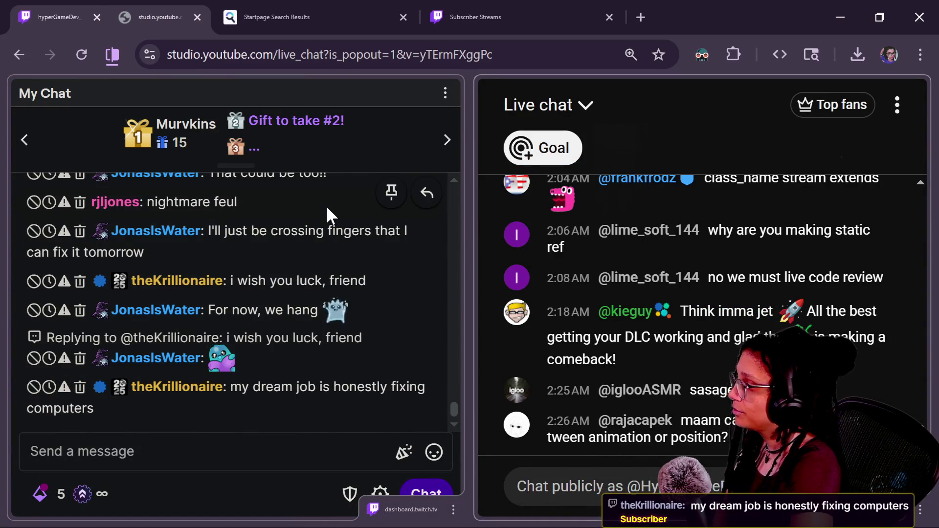
scroll(326, 204, up, 3)
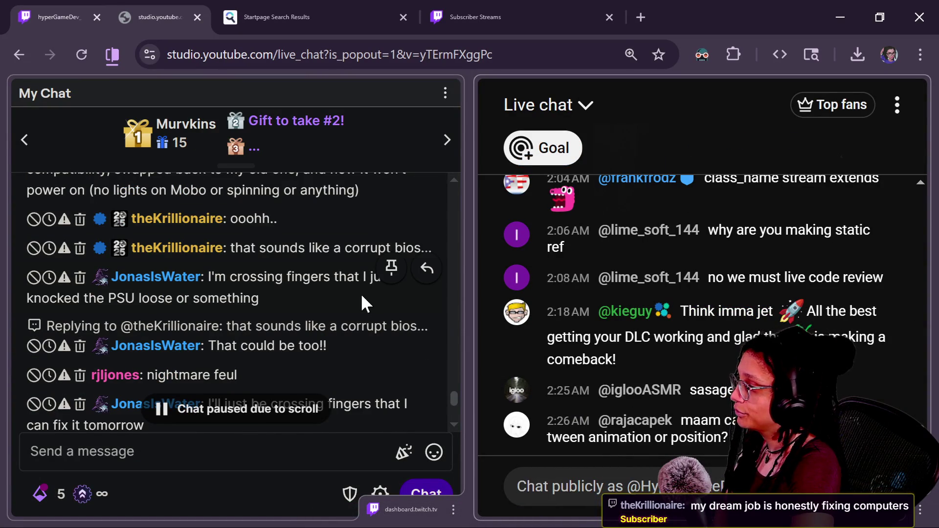
scroll(363, 296, up, 2)
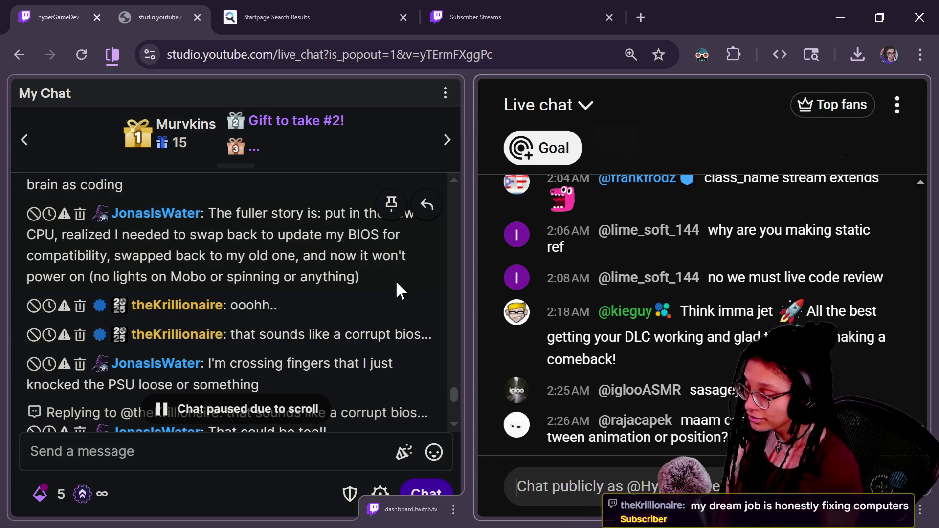
scroll(311, 258, up, 2)
scroll(225, 293, up, 2)
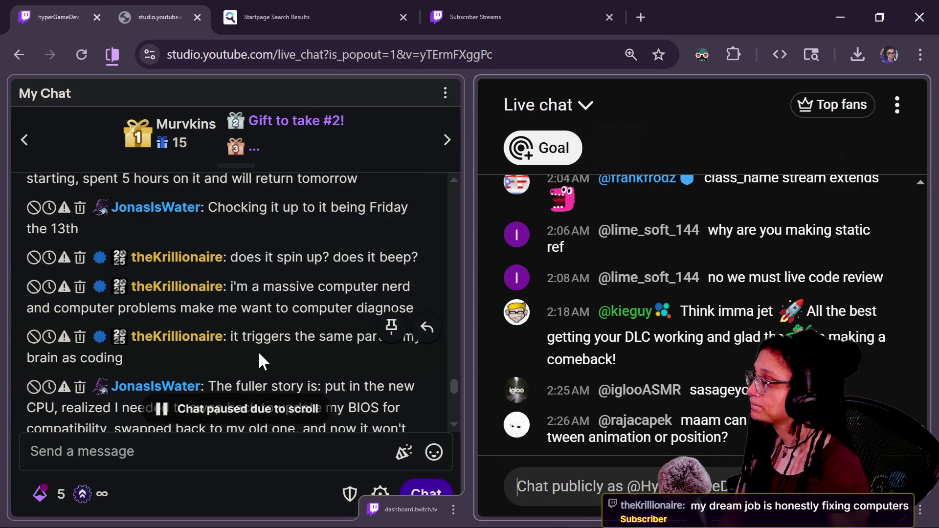
click(212, 199)
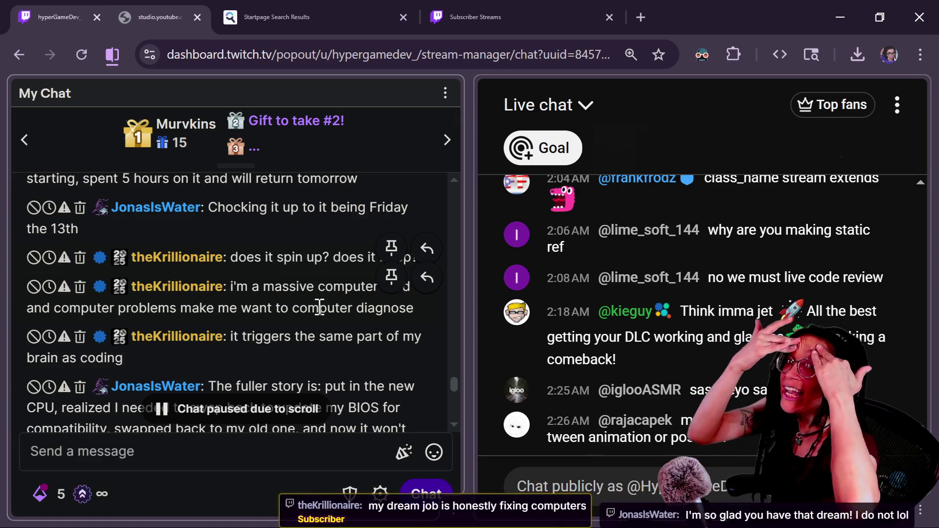
scroll(291, 321, up, 5)
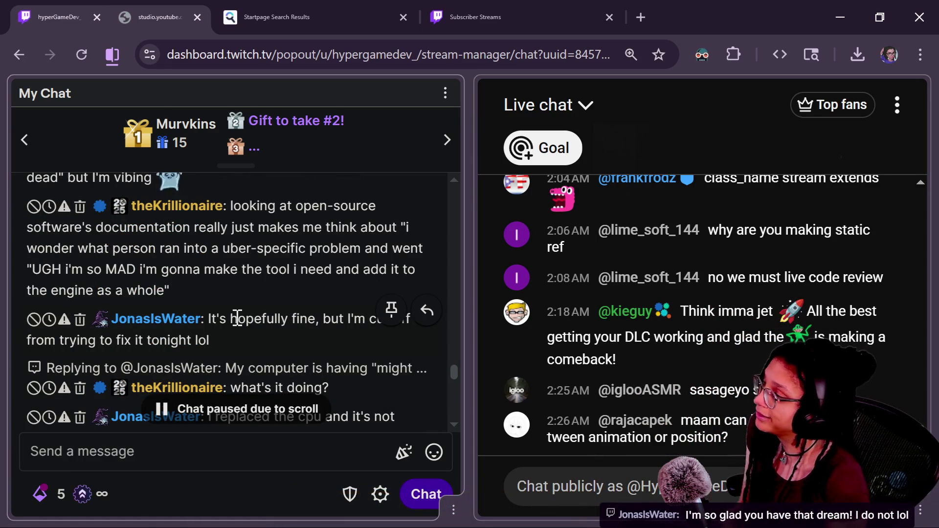
scroll(237, 317, up, 3)
scroll(284, 328, down, 2)
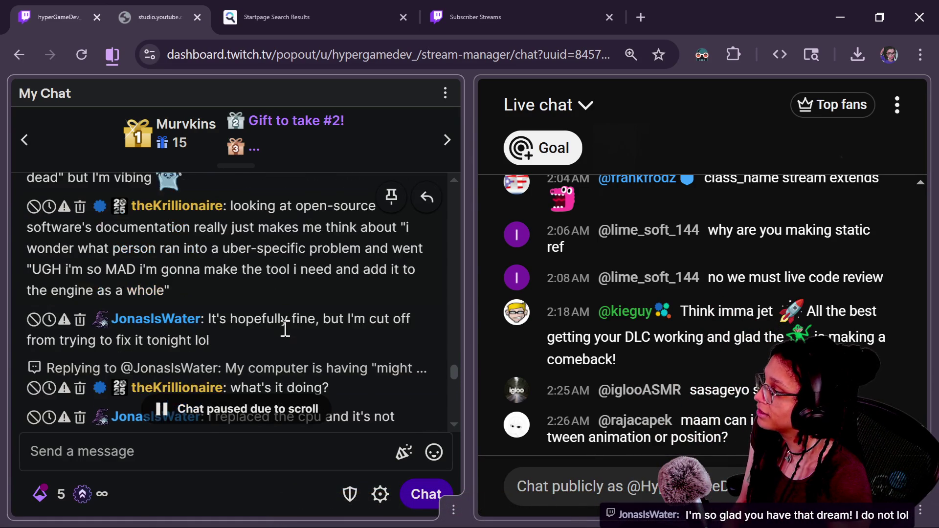
scroll(284, 328, up, 2)
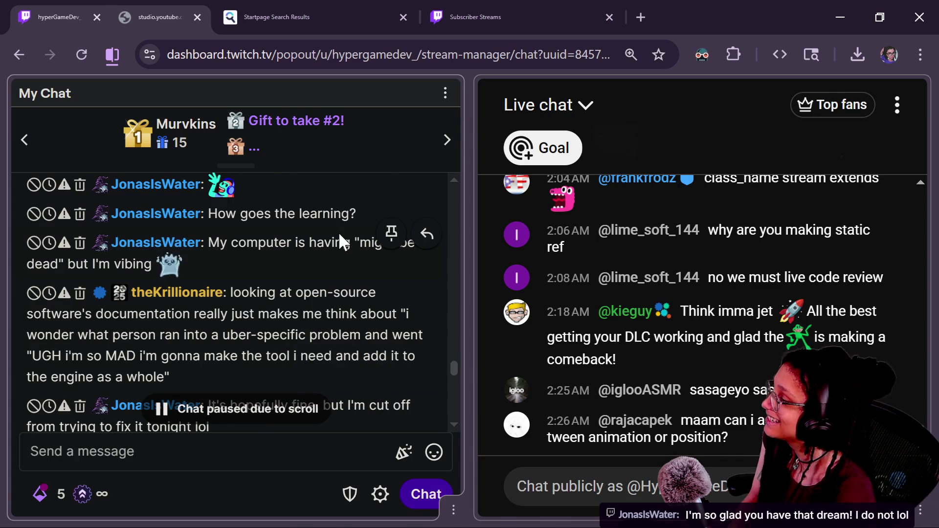
scroll(340, 235, up, 2)
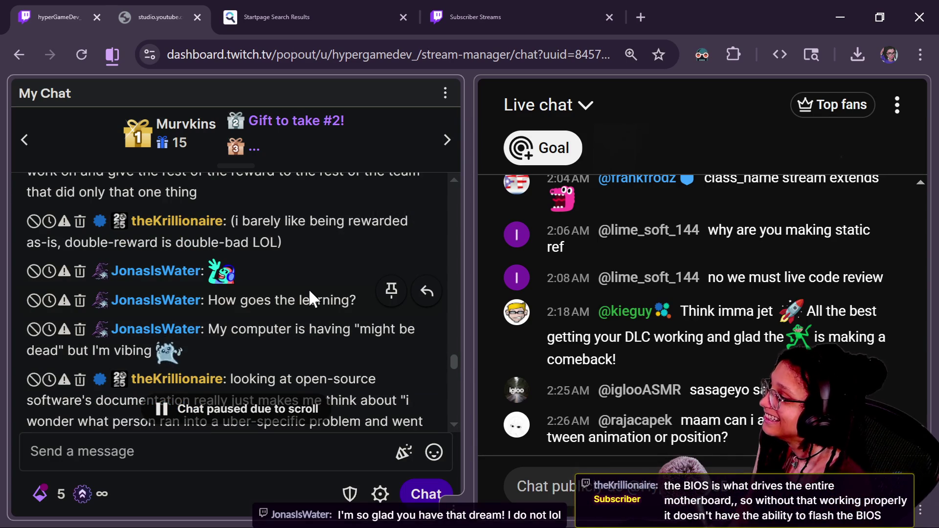
scroll(309, 288, down, 6)
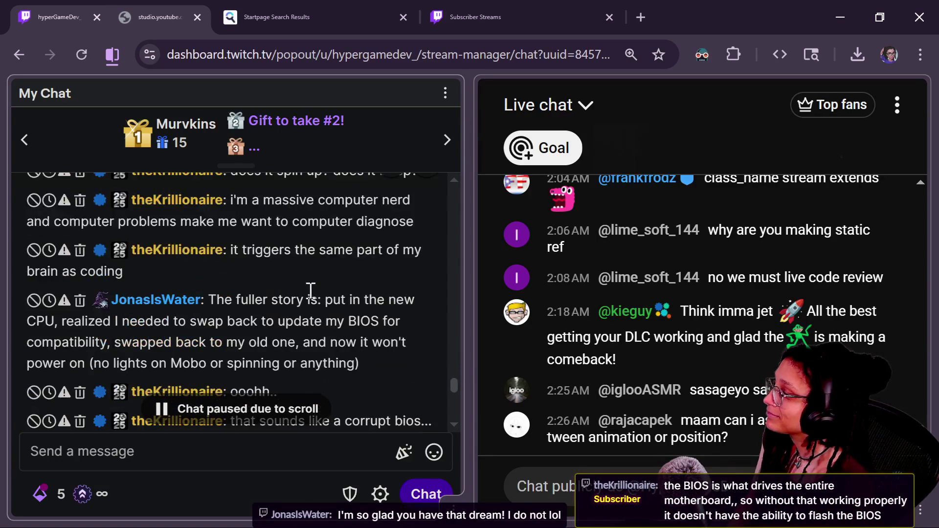
scroll(351, 377, down, 4)
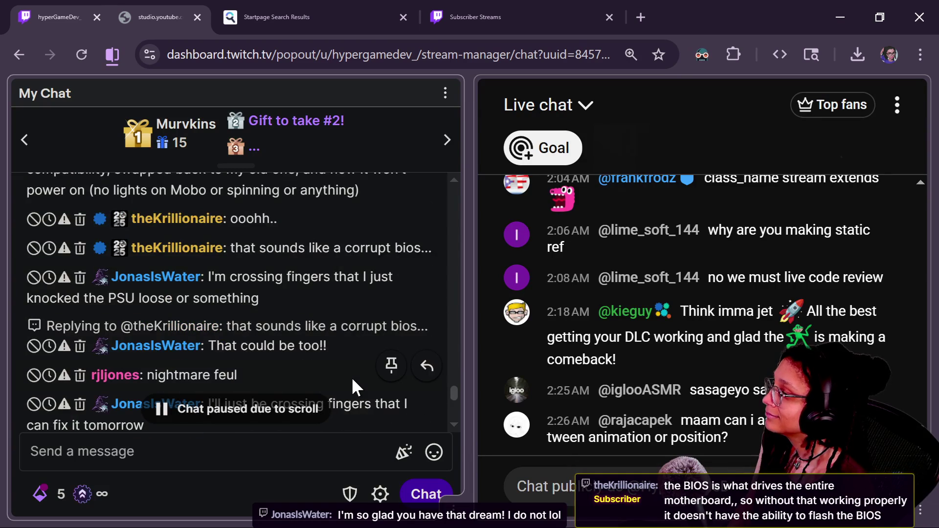
scroll(352, 376, down, 3)
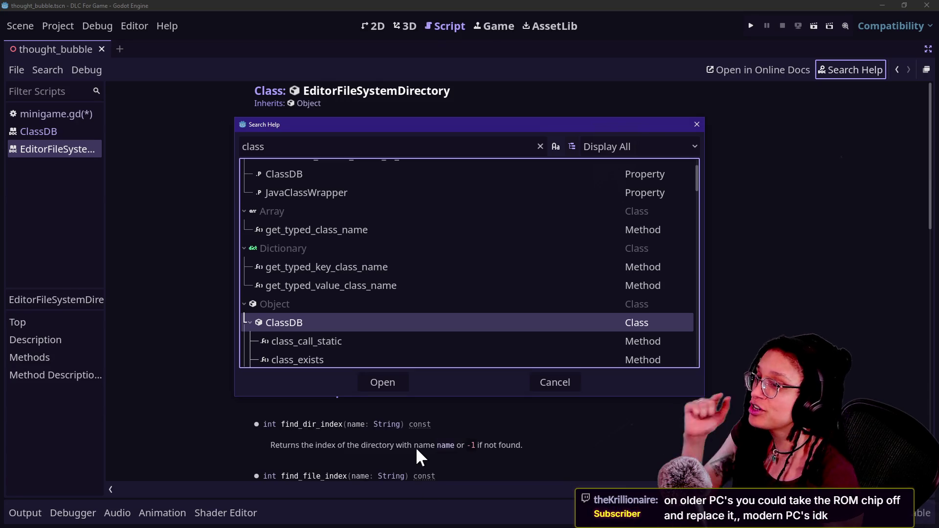
Step: Collapse the ClassDB, EditorFileSystemDirectory and CanvasItem entries in the 'class' results
scroll(374, 329, down, 3)
scroll(374, 329, down, 5)
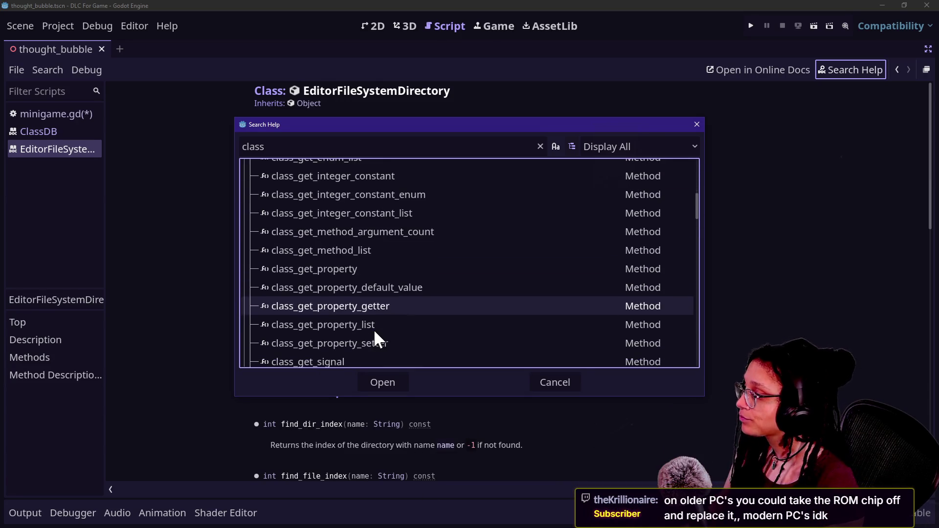
scroll(373, 329, up, 10)
scroll(374, 329, down, 1)
scroll(374, 331, down, 1)
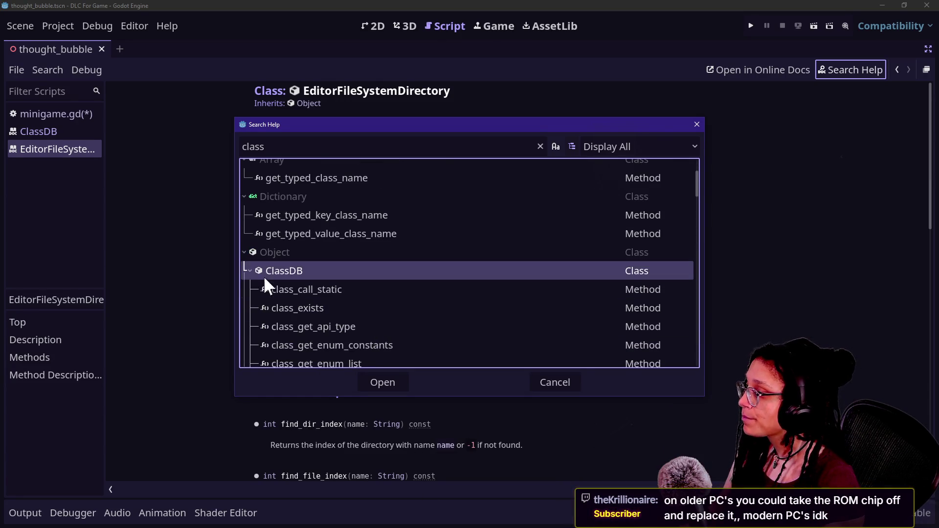
click(248, 272)
scroll(305, 321, down, 2)
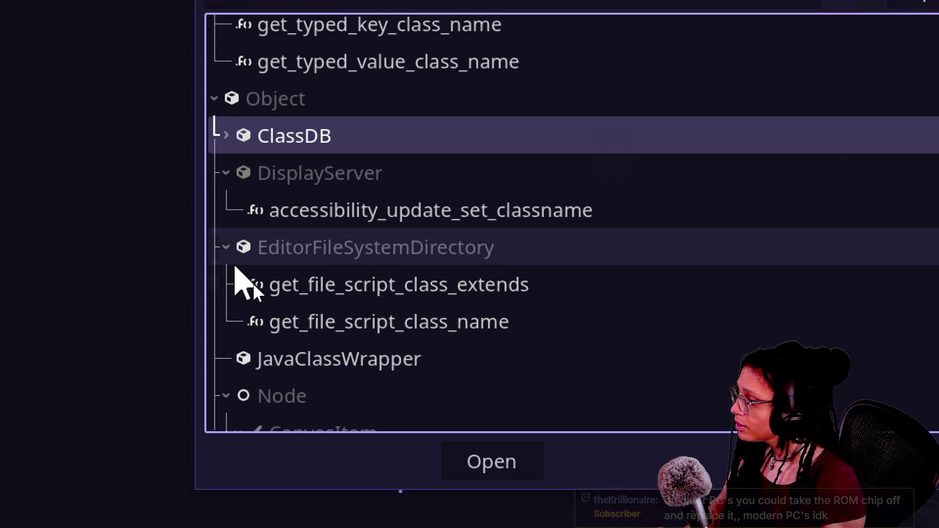
click(227, 248)
scroll(299, 316, down, 1)
click(225, 272)
click(226, 270)
click(238, 307)
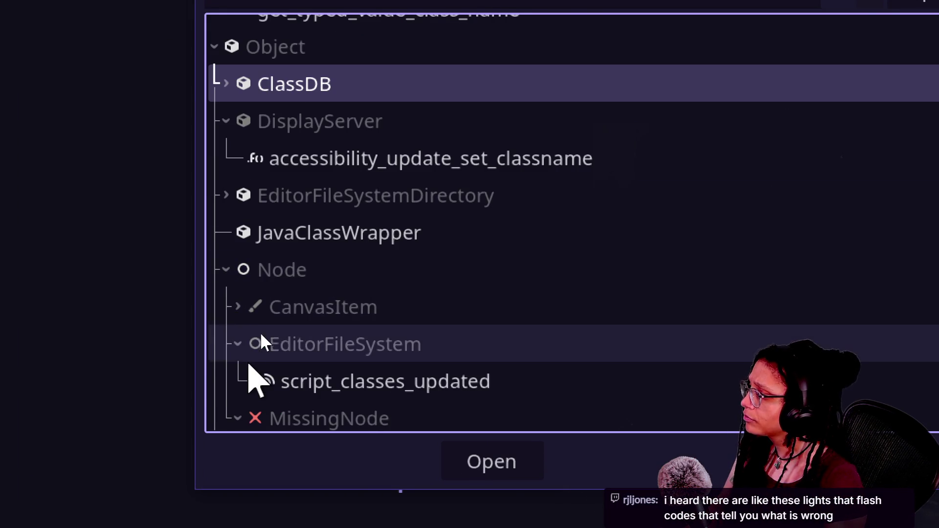
Step: Scroll the results down to Object's get_class and is_class methods
scroll(261, 339, down, 2)
scroll(285, 266, down, 2)
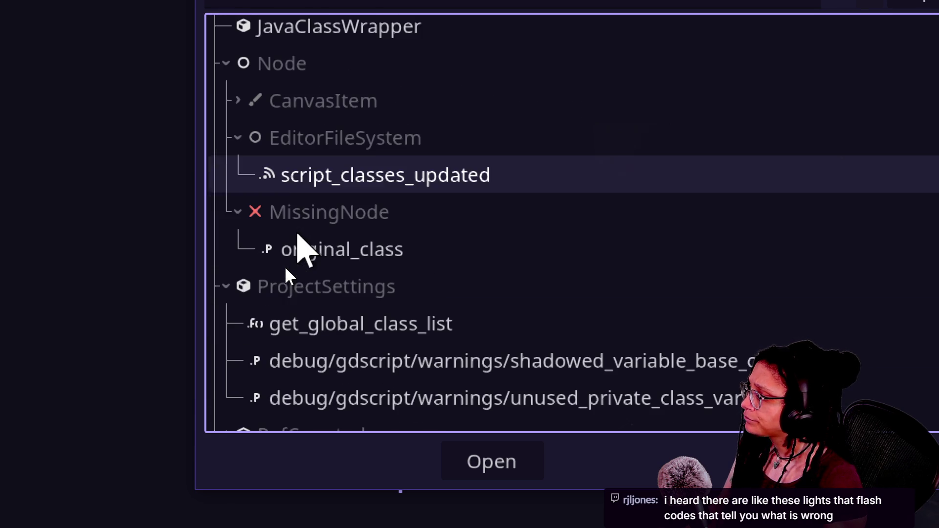
scroll(312, 289, down, 2)
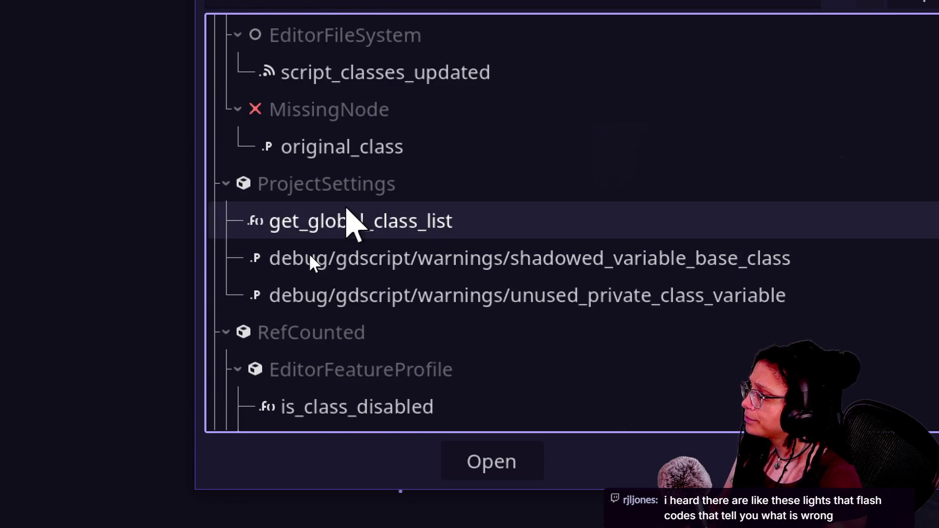
scroll(346, 218, down, 1)
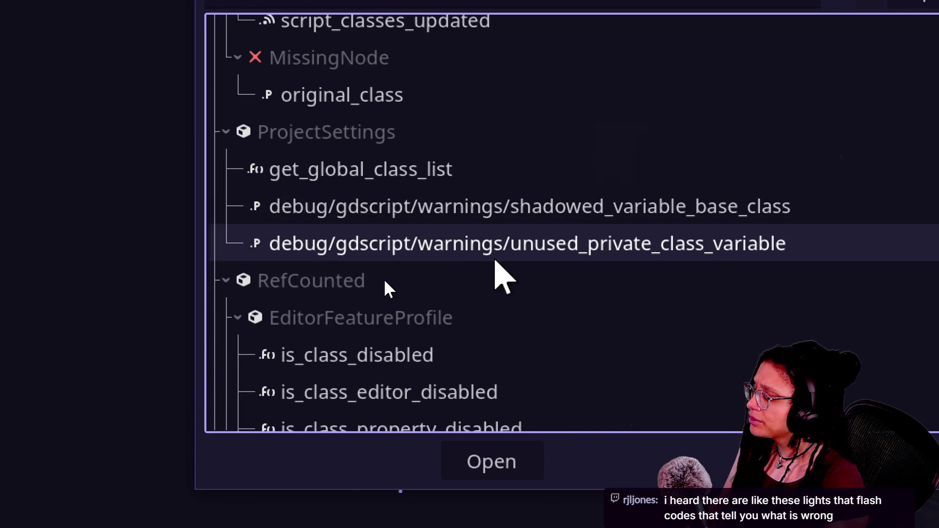
mouse_move(443, 197)
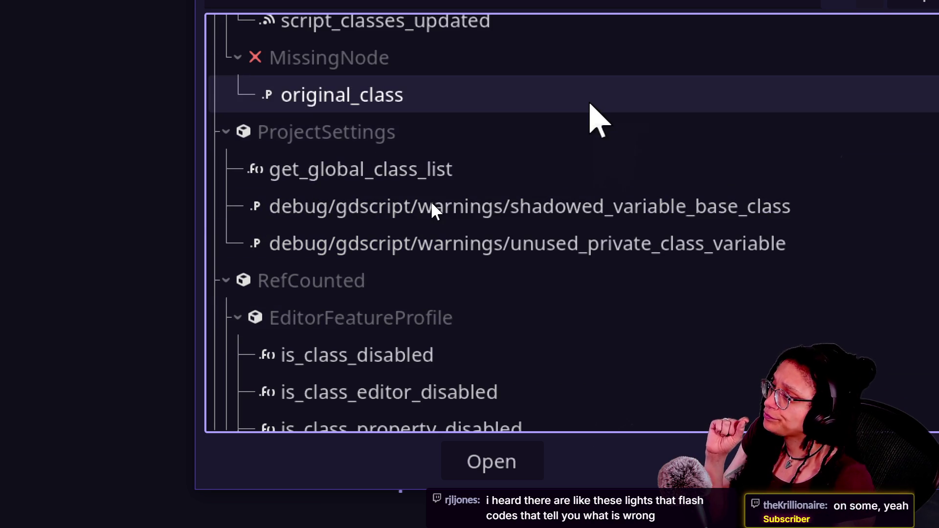
mouse_move(589, 105)
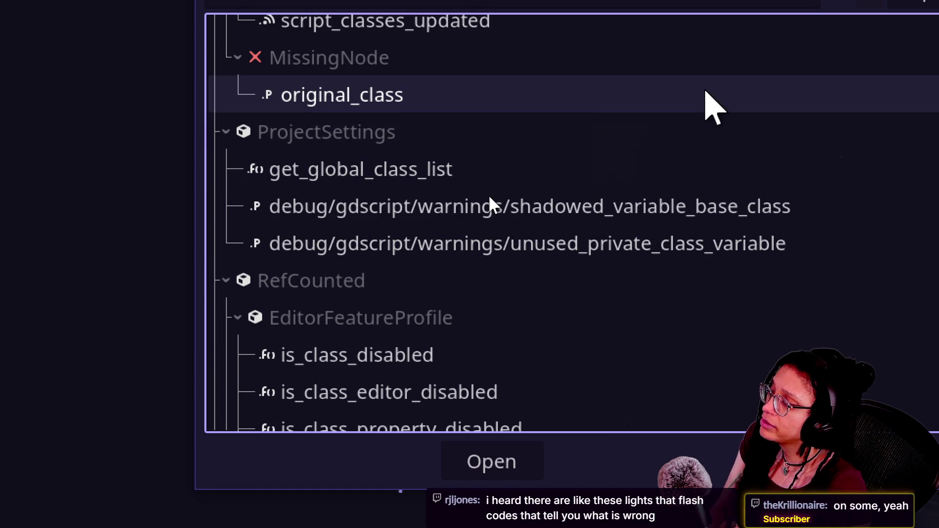
mouse_move(706, 93)
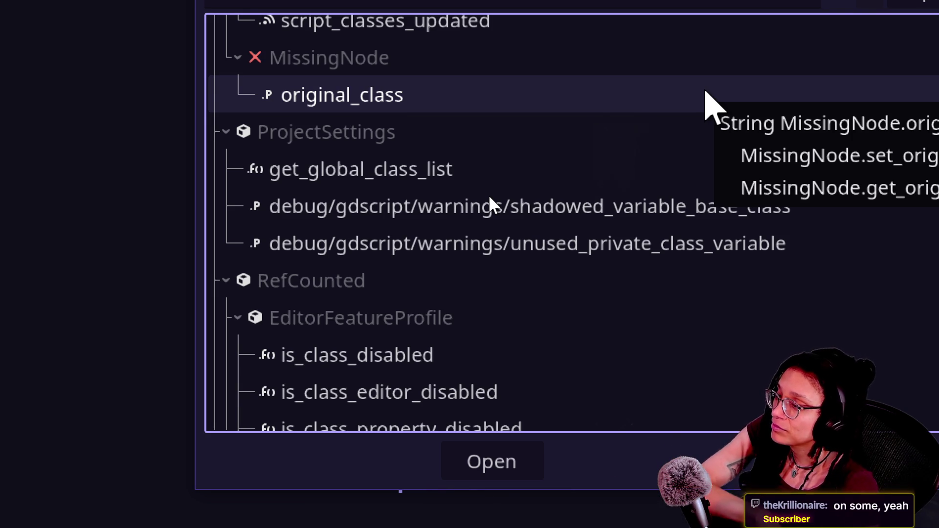
scroll(795, 293, down, 2)
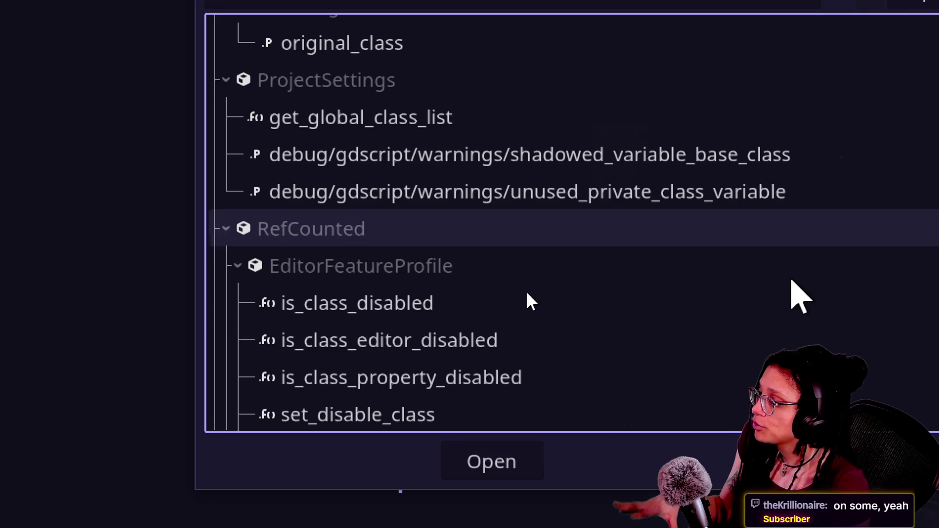
scroll(488, 310, down, 6)
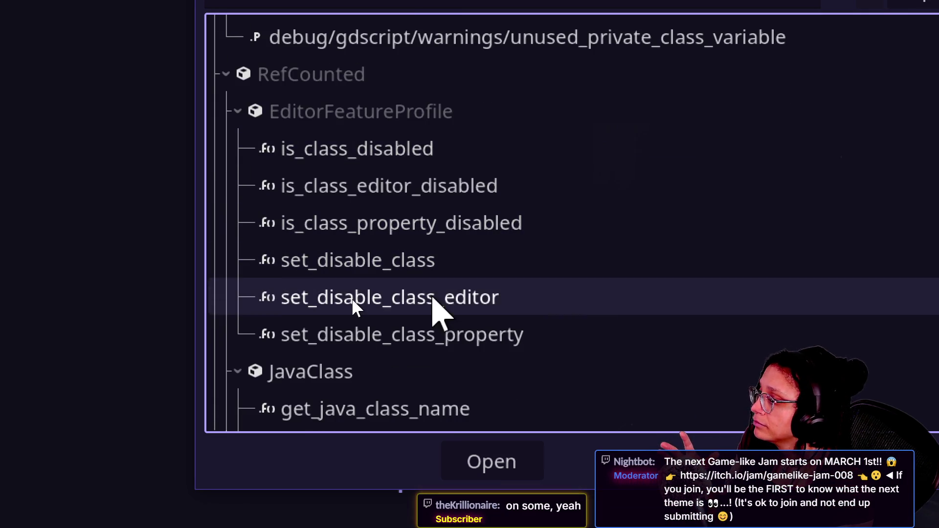
scroll(674, 160, down, 6)
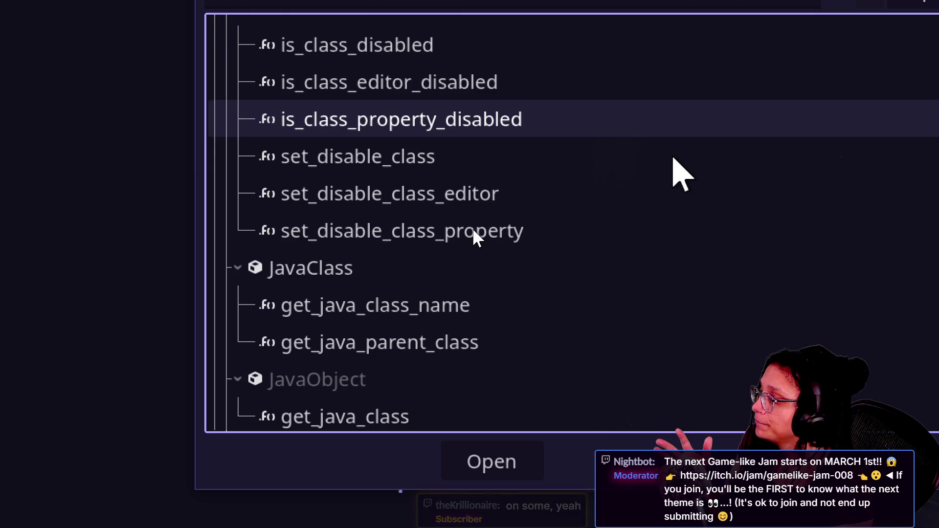
scroll(402, 305, down, 8)
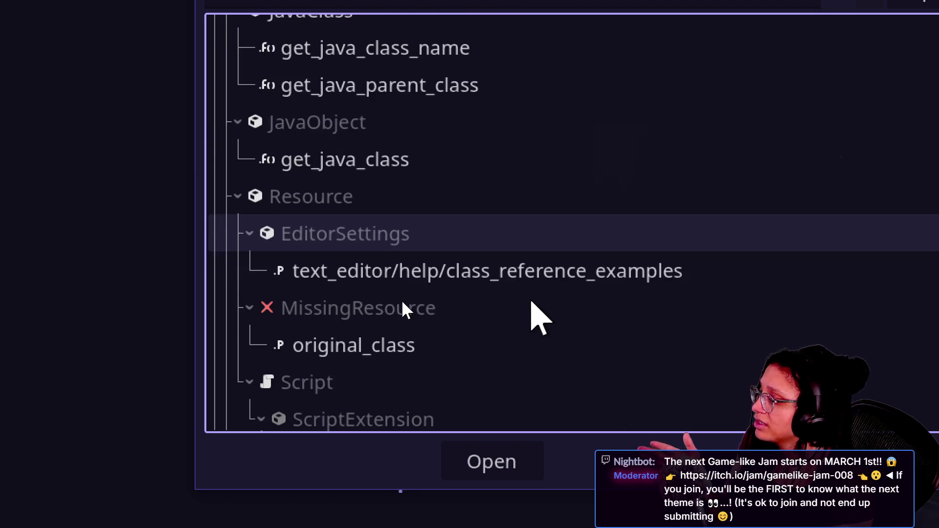
scroll(403, 303, down, 2)
scroll(402, 303, down, 4)
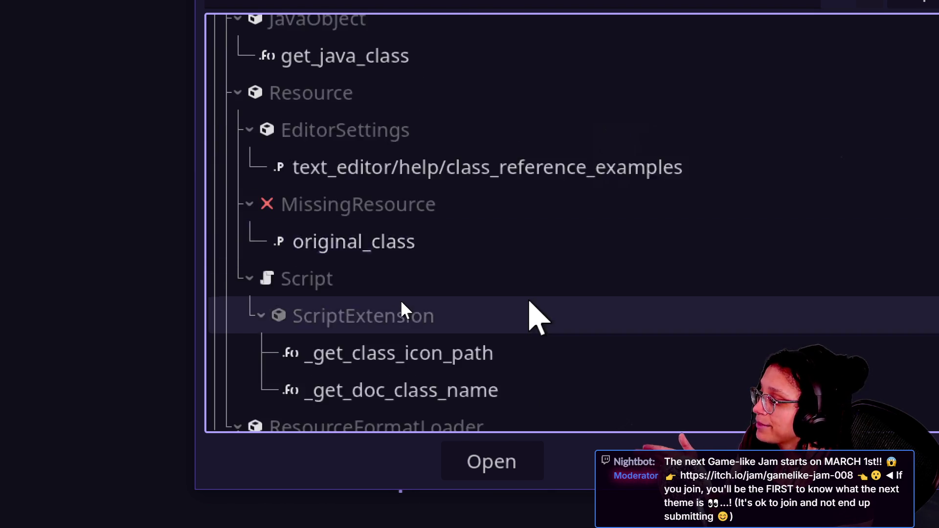
scroll(481, 297, down, 10)
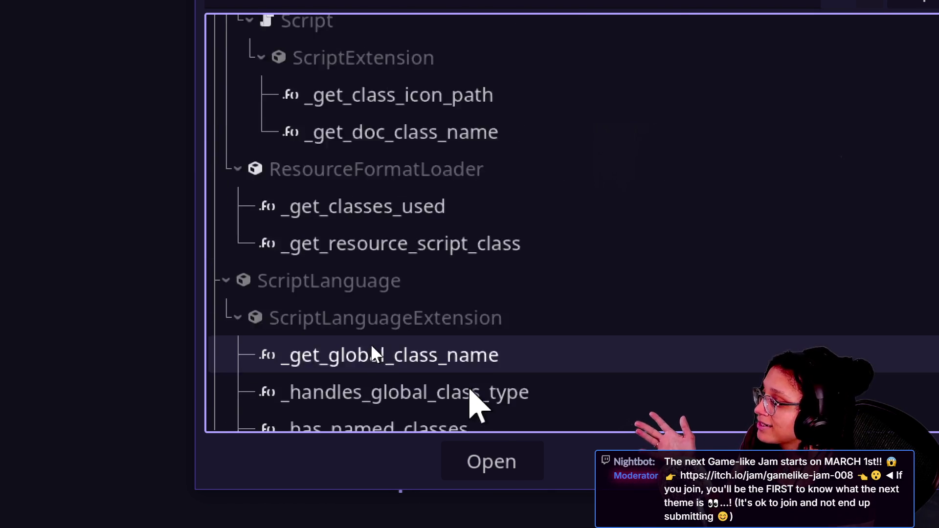
scroll(371, 343, down, 2)
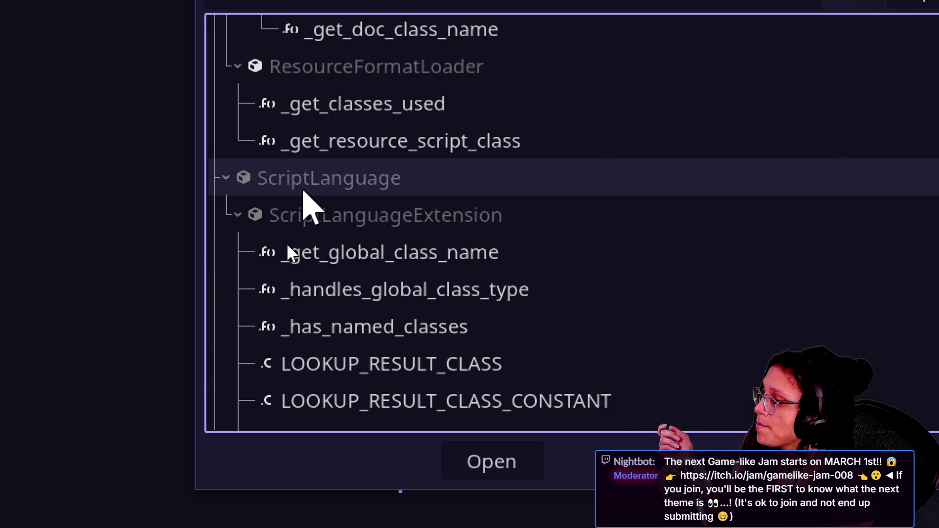
scroll(354, 284, down, 8)
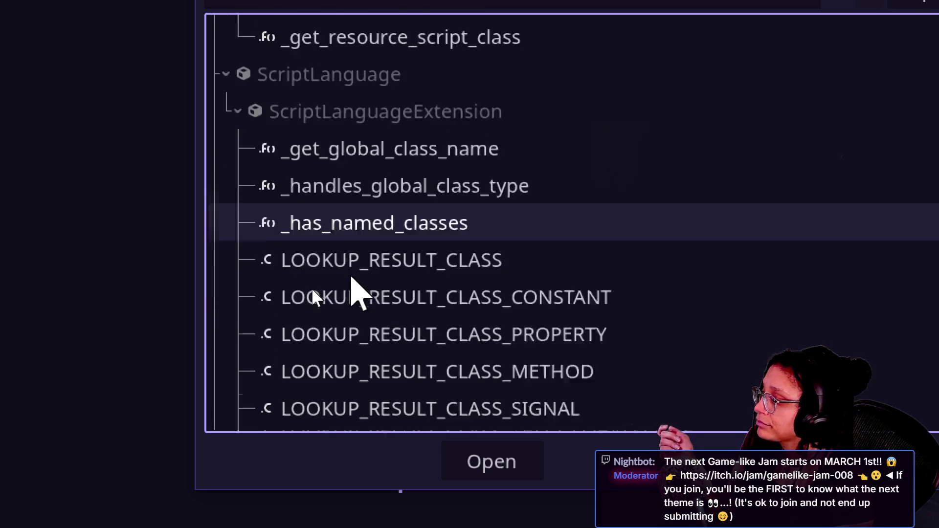
scroll(312, 288, down, 2)
scroll(304, 390, down, 1)
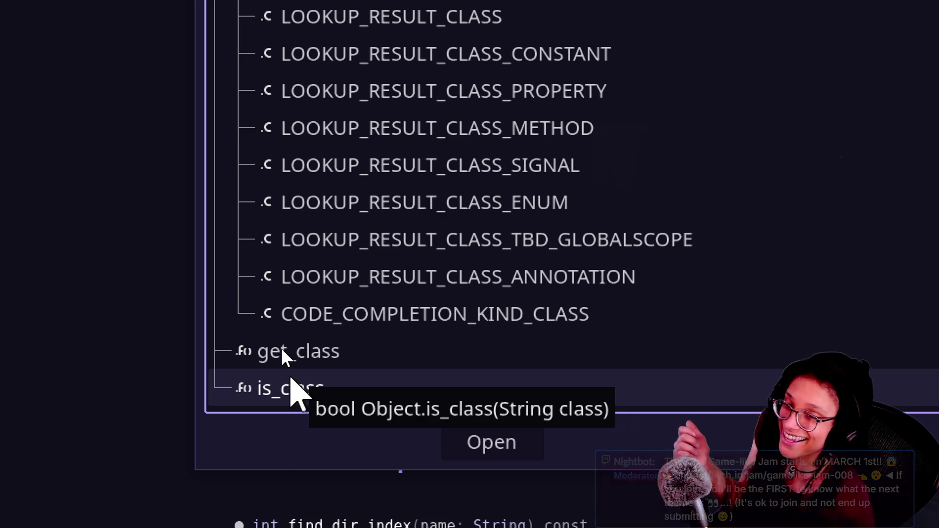
Step: Open the Object documentation at get_class(), then switch to the web browser
double_click(284, 352)
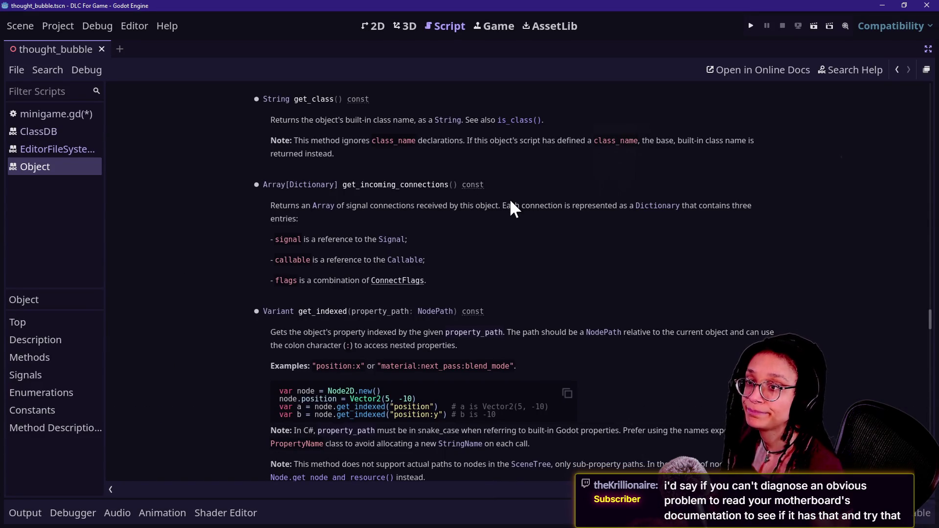
key(alt+Tab)
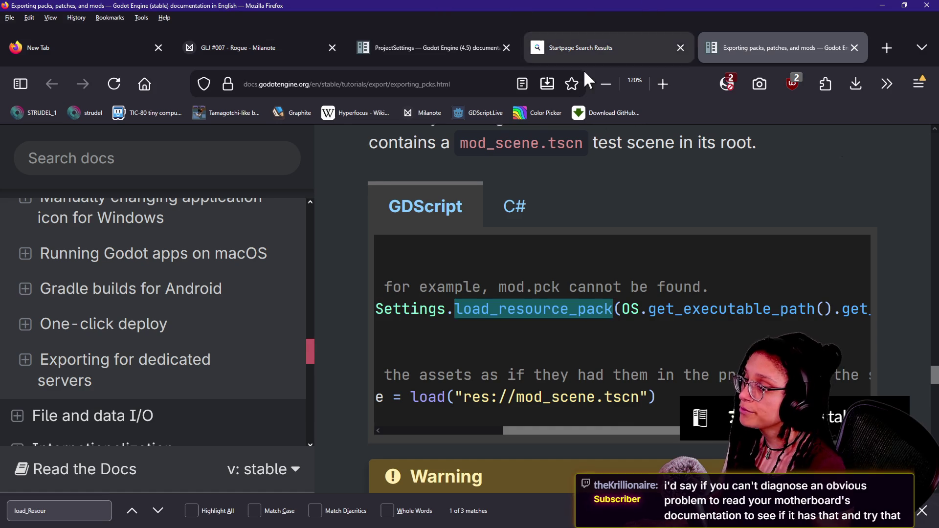
Step: Web-search 'gdscript cas type with stgring' and scroll through the results
click(428, 88)
key(BackSpace)
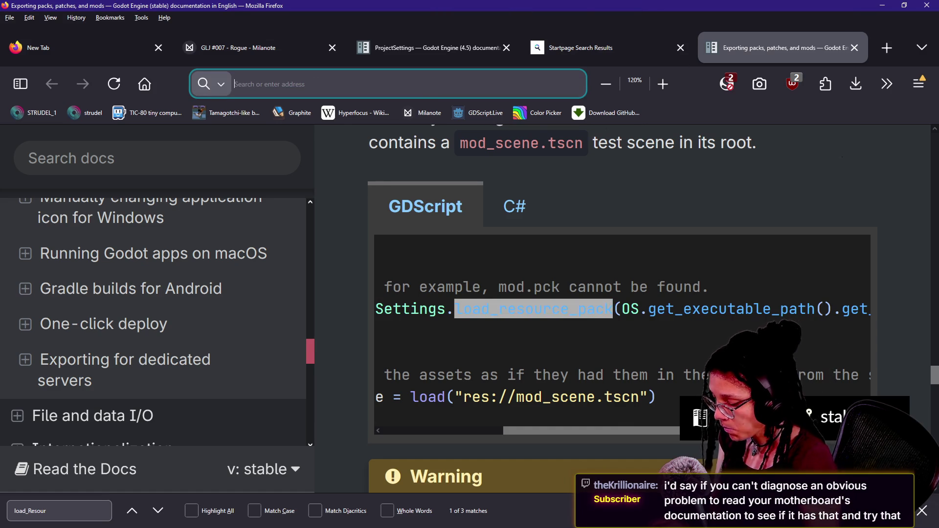
text(gdscript ca)
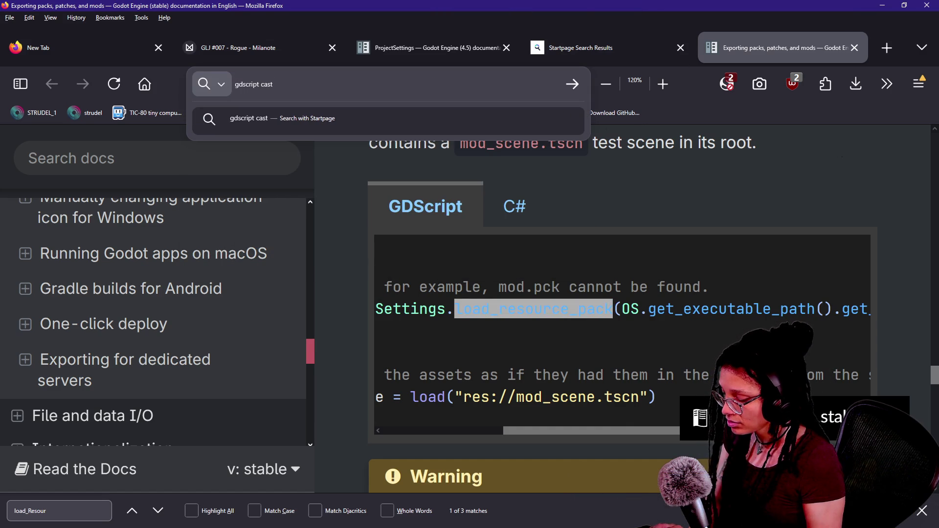
text(s type with stgring)
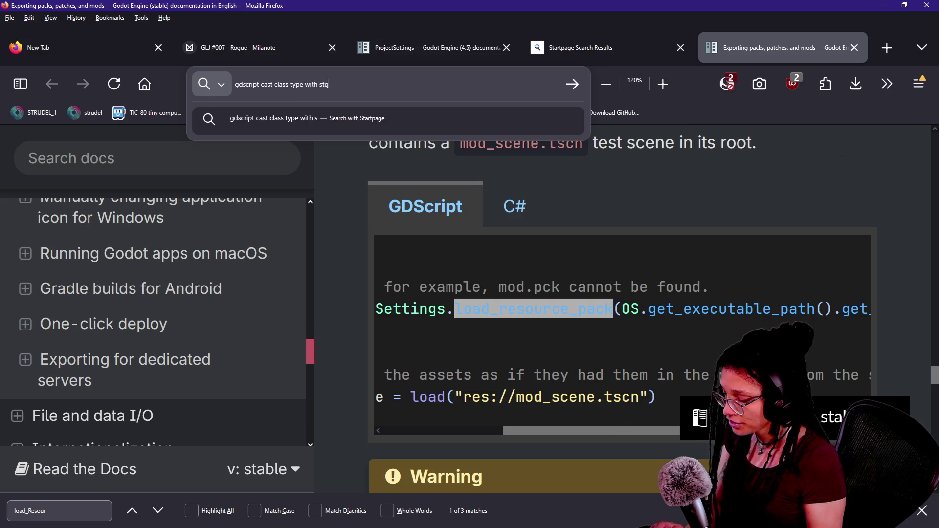
key(Return)
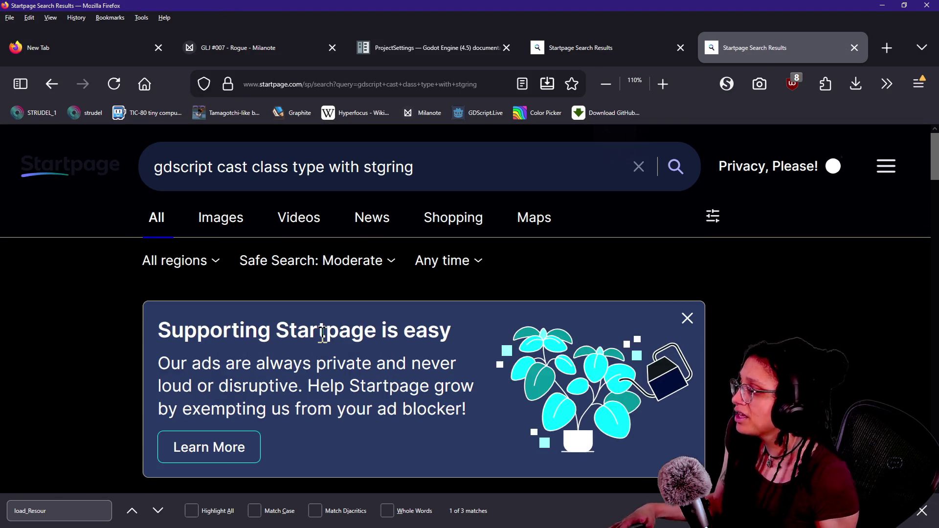
scroll(320, 332, down, 8)
scroll(321, 338, up, 8)
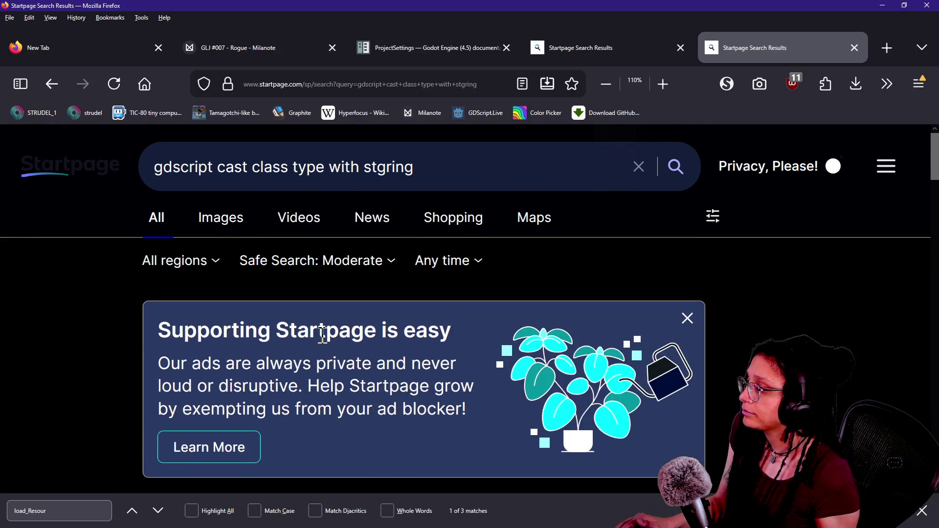
scroll(322, 336, down, 6)
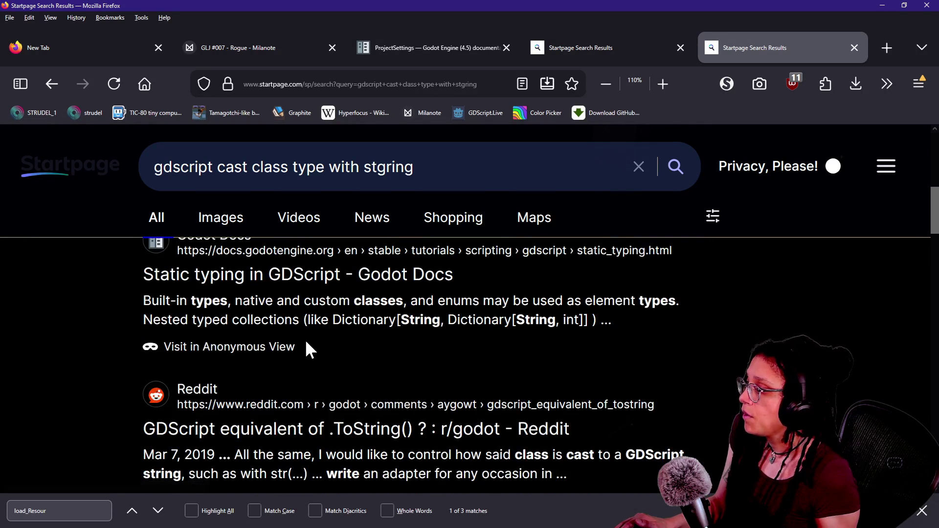
scroll(230, 342, down, 3)
scroll(224, 340, down, 3)
scroll(224, 340, down, 2)
scroll(225, 344, down, 2)
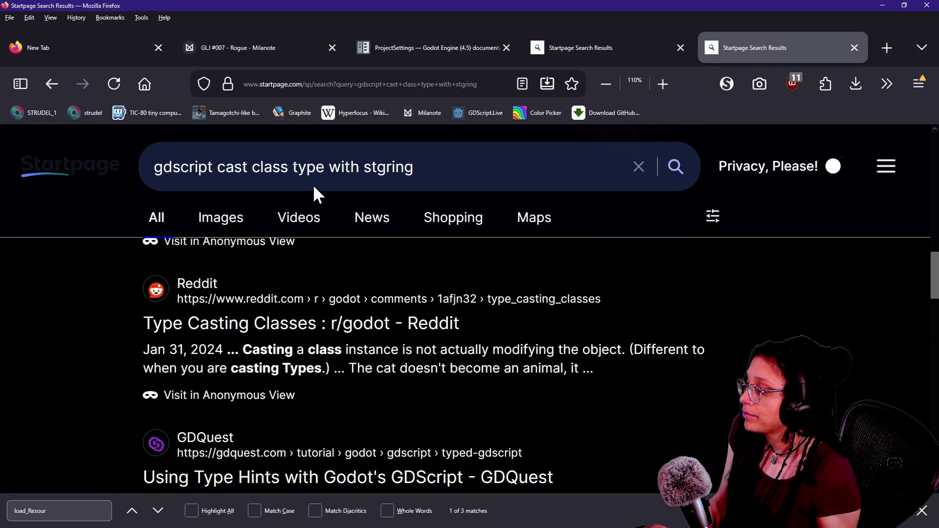
Step: Run a new web search for 'lomo ai'
triple_click(327, 168)
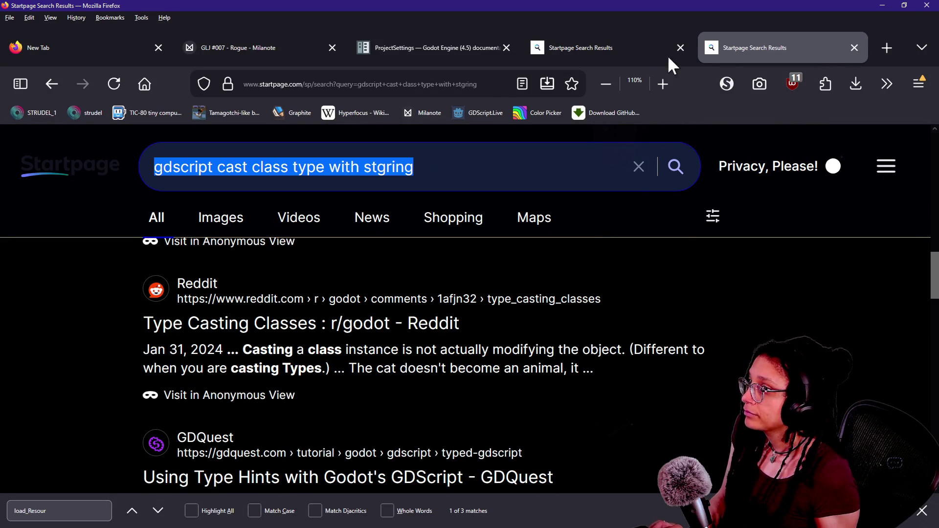
click(505, 87)
text(;)
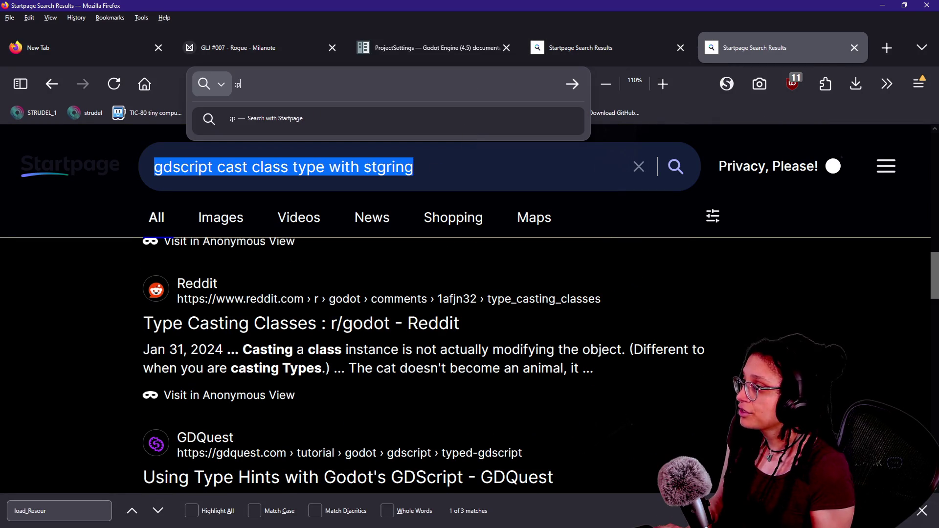
key(BackSpace)
text(lomo)
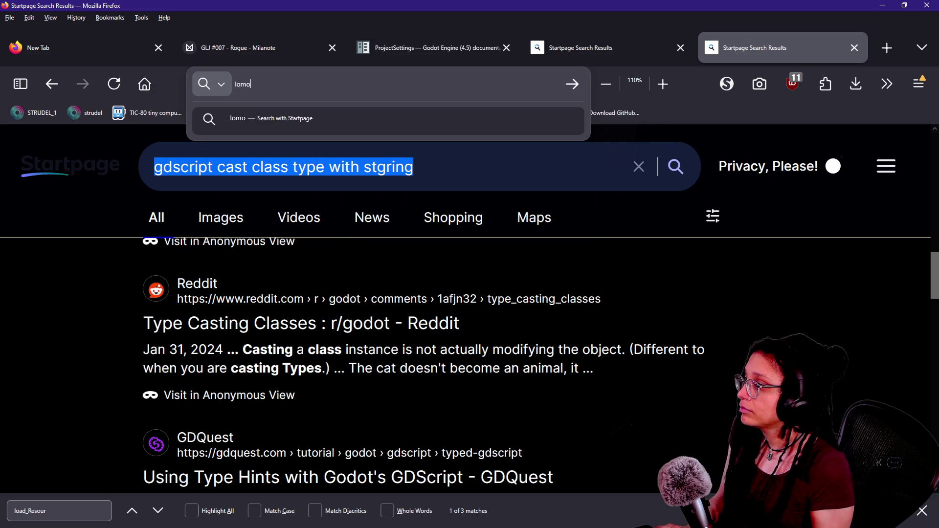
text( ai)
key(Return)
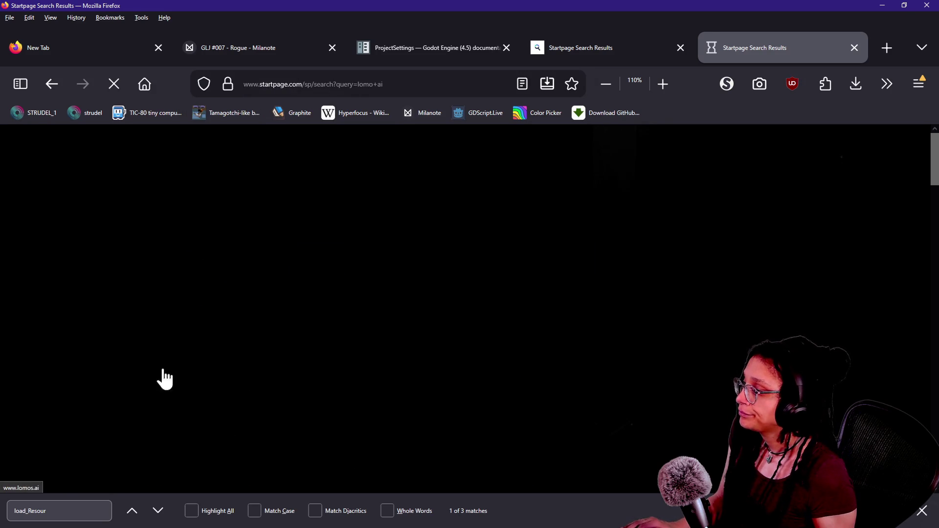
scroll(235, 381, down, 5)
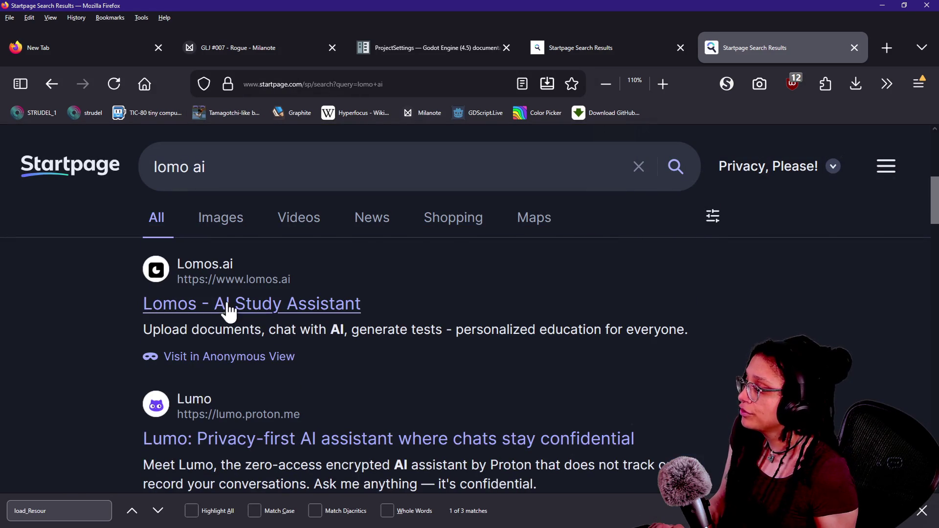
Step: Open the Lumo result, trust lumo.proton.me and proton.me in NoScript, and reload
click(255, 440)
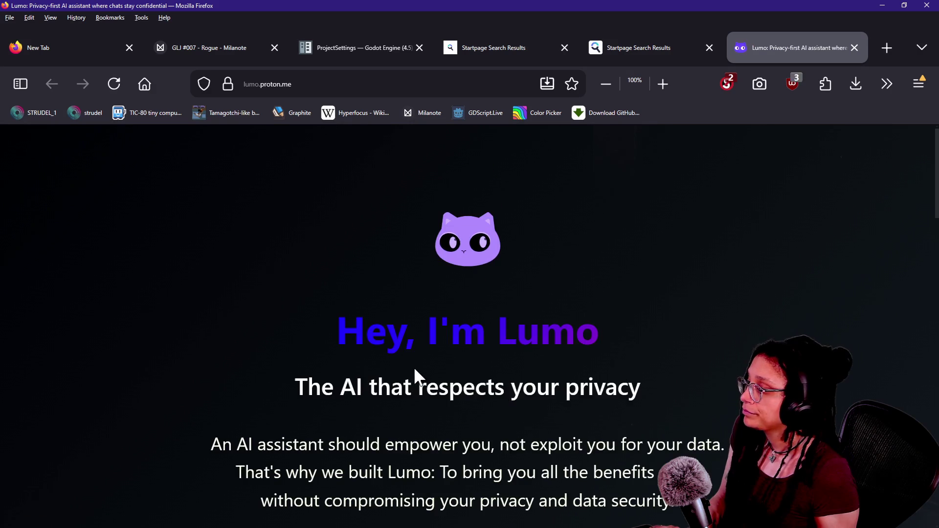
scroll(415, 368, down, 10)
scroll(416, 368, up, 7)
click(728, 83)
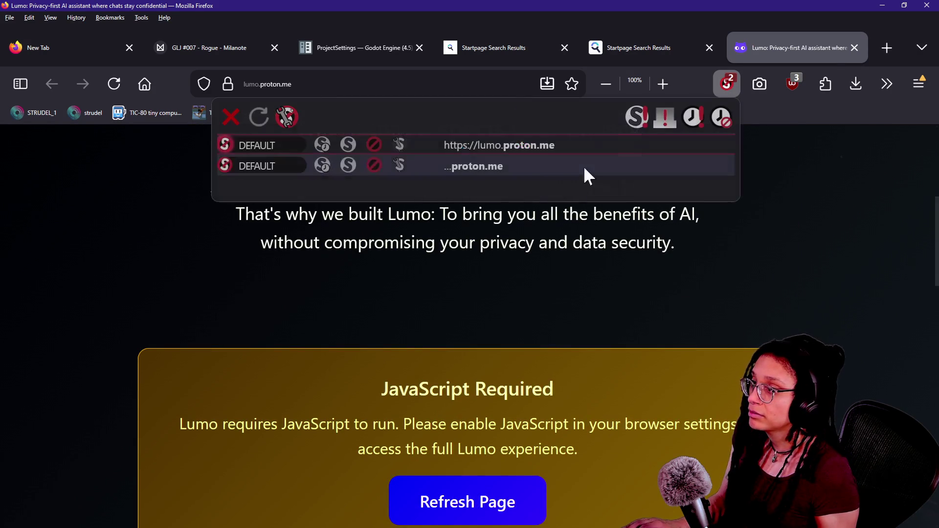
click(345, 152)
click(346, 166)
click(387, 278)
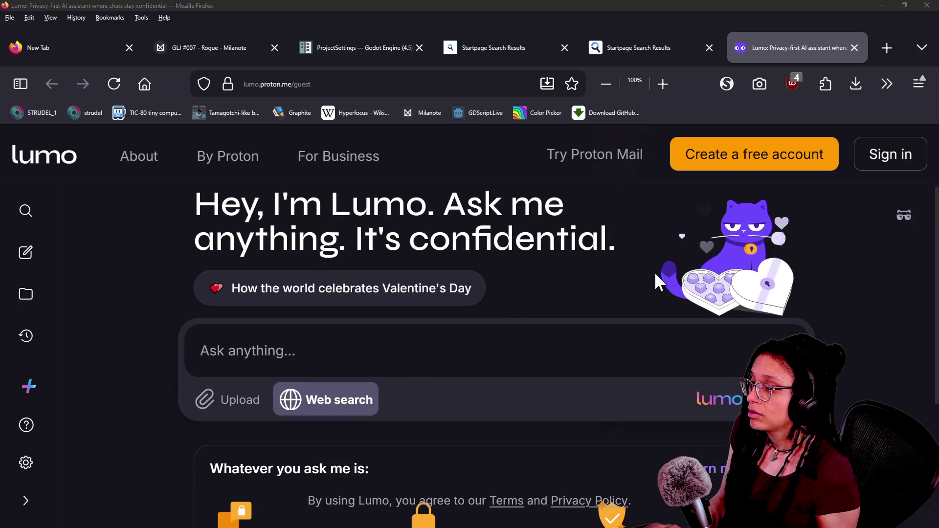
Step: Write the preface 'dont give full code just point me to a method or two that exist'
text(d)
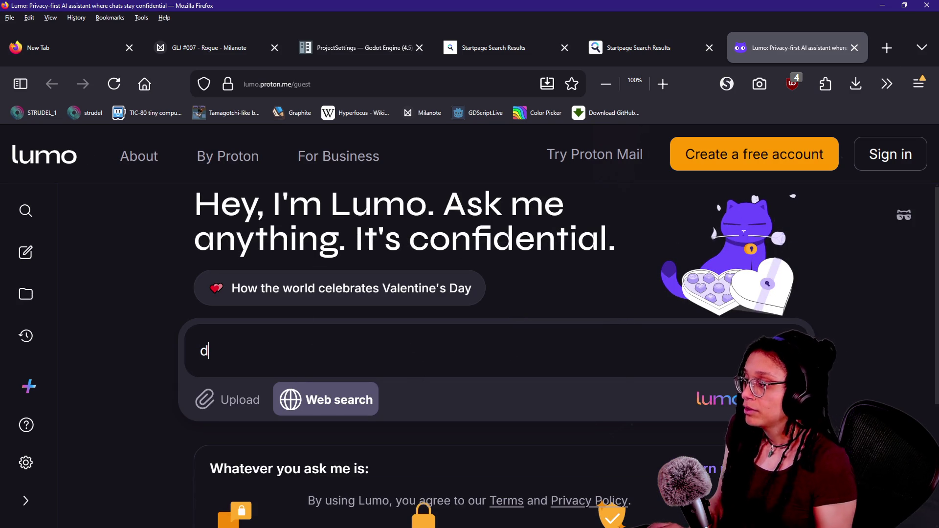
text(ont give full code just)
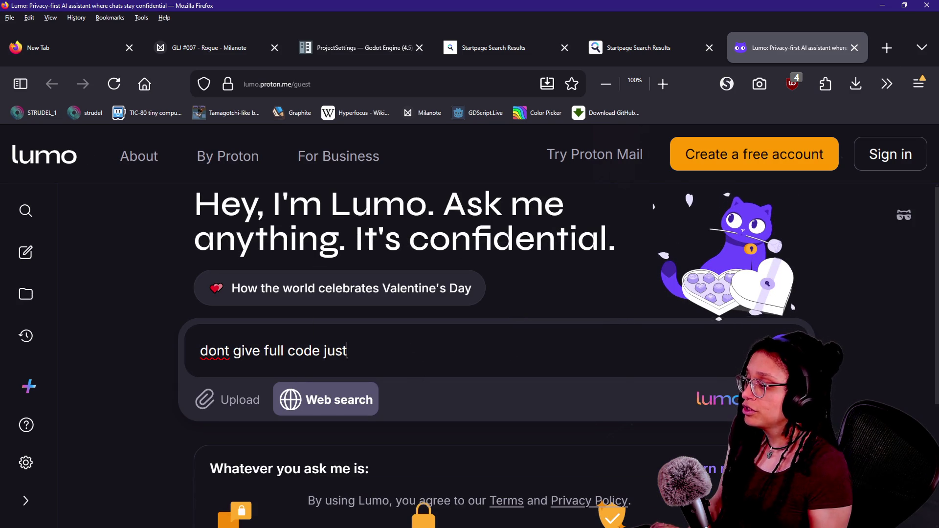
text( point me to)
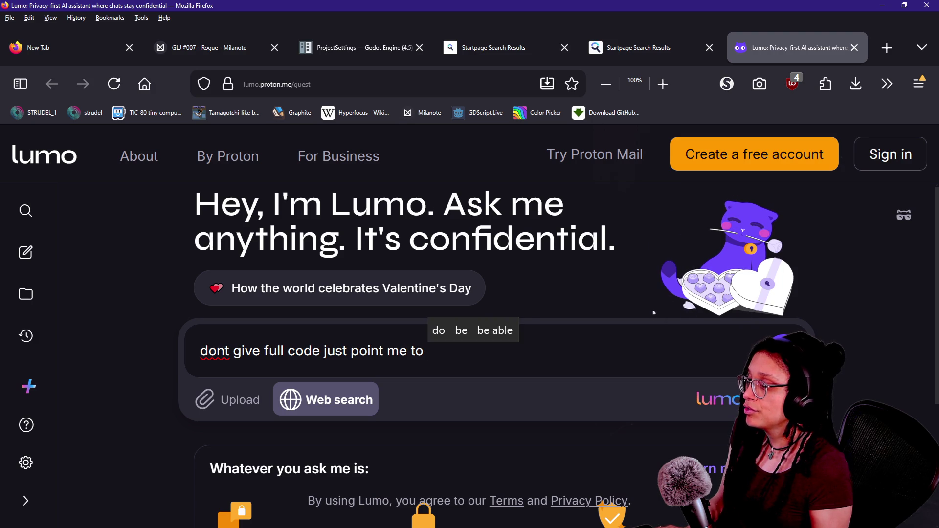
text( a method or two that exist dont explain a lot j)
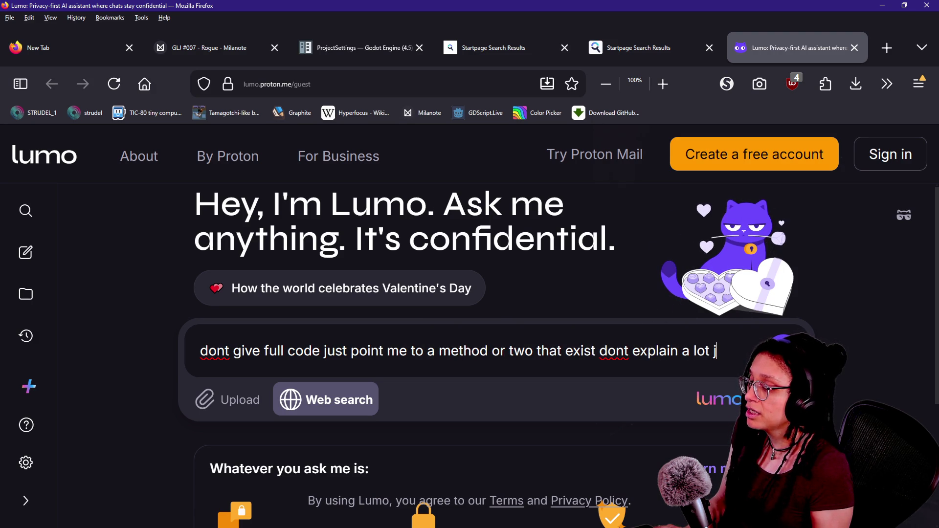
key(BackSpace)
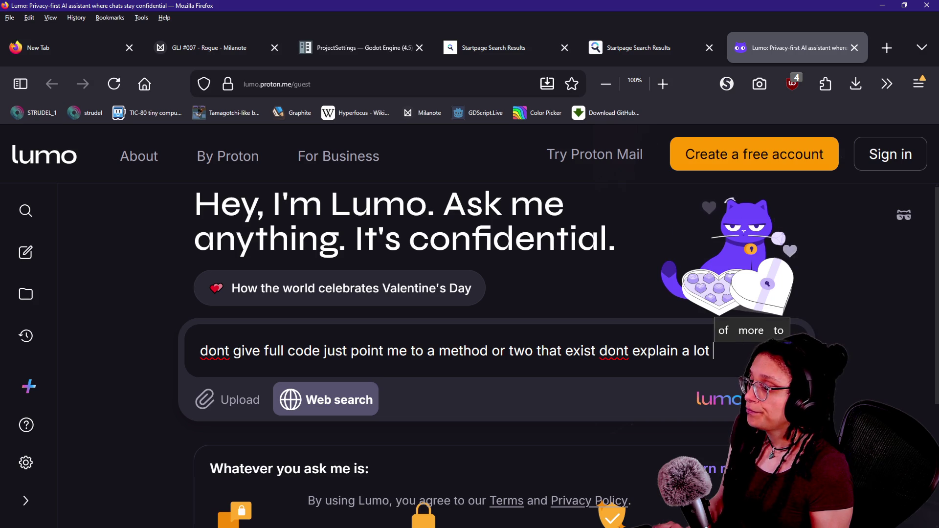
text(wlel)
text(ell kind of idk.)
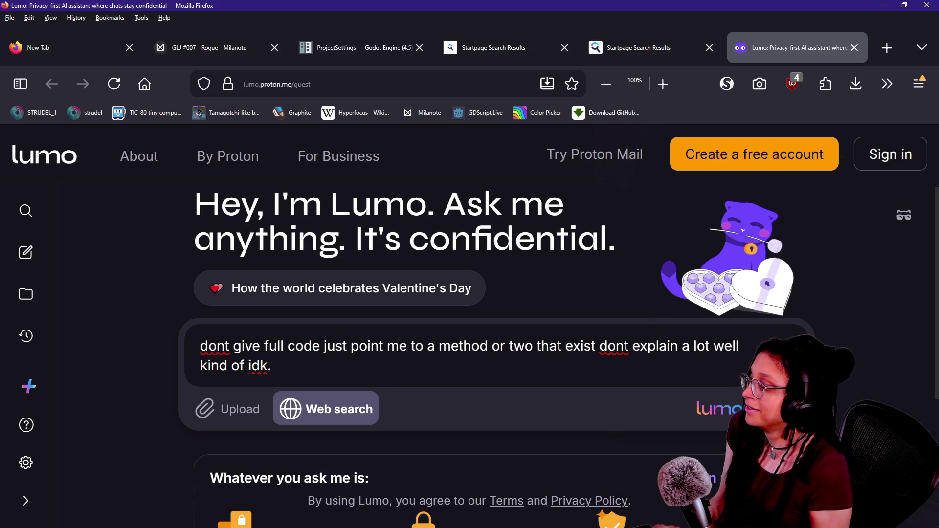
key(shift+Return)
key(shift+Return)
Step: Add the casting question with example 'var some_node: Node = some_other_thing as "Node3D"' and send it
text(gdscript cast class type with stgring)
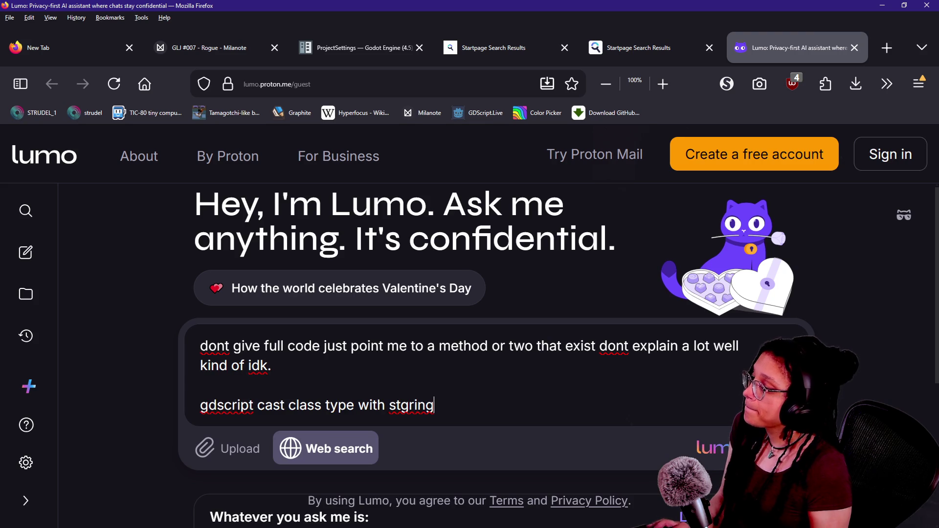
key(BackSpace)
key(BackSpace)
key(BackSpace)
key(BackSpace)
text(a string)
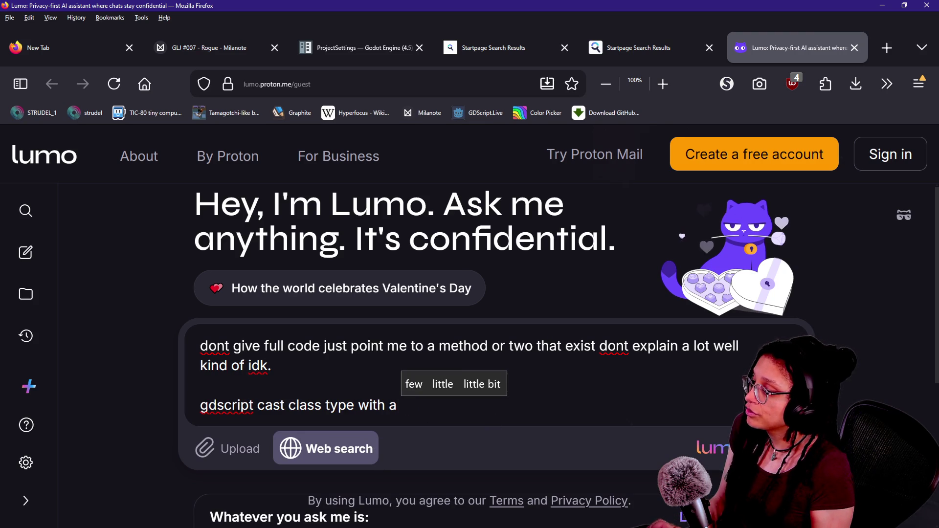
key(shift+Return)
text(ie)
key(shift+Return)
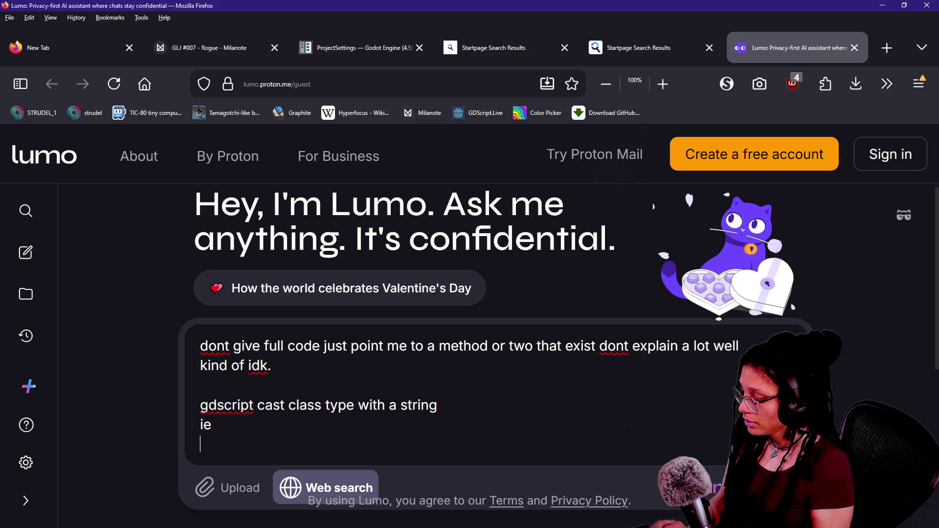
text(var som)
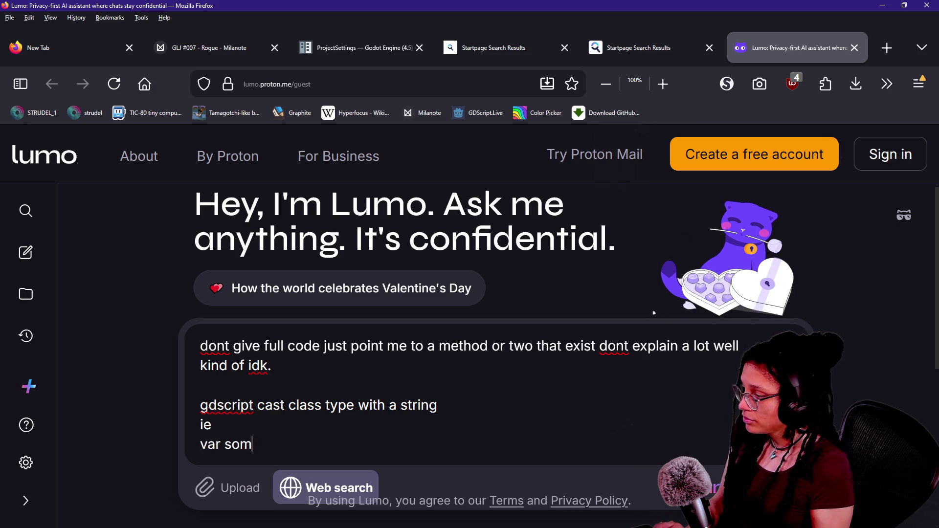
text(e_node:)
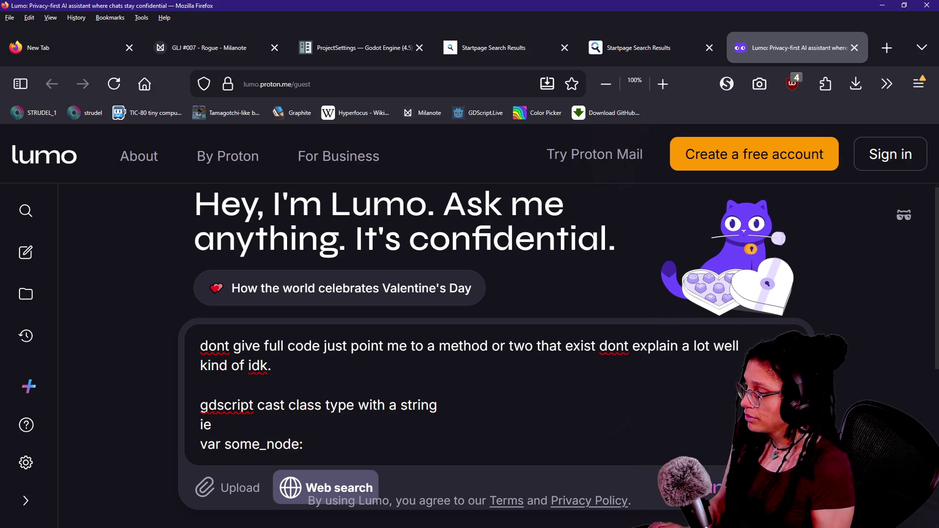
text( Node = )
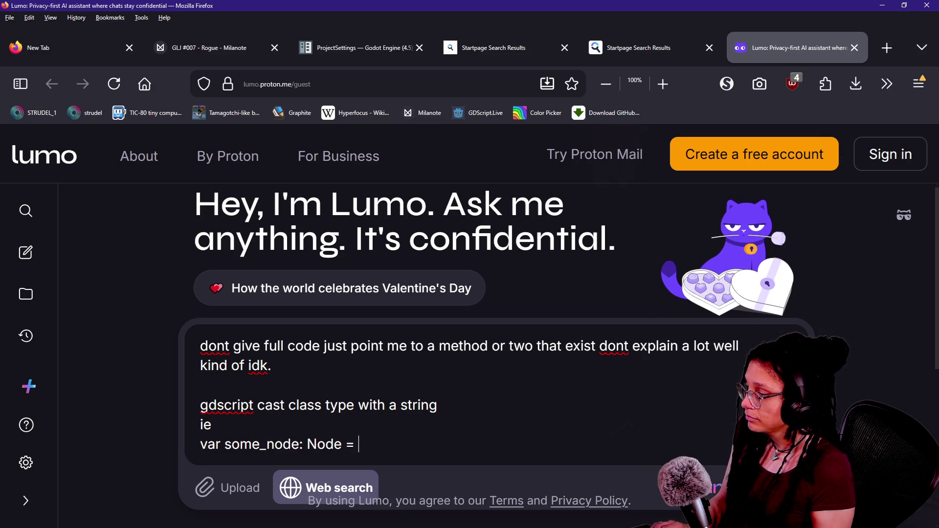
text(some)
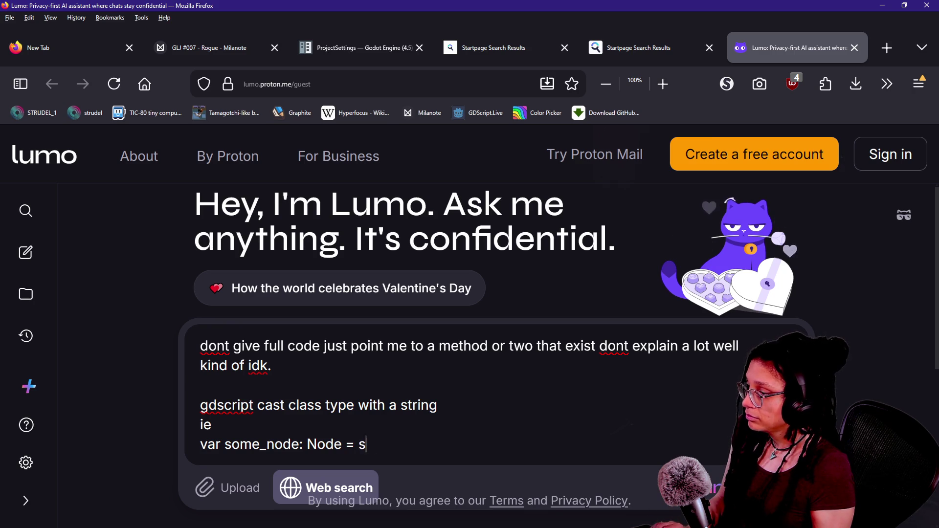
text(_other)
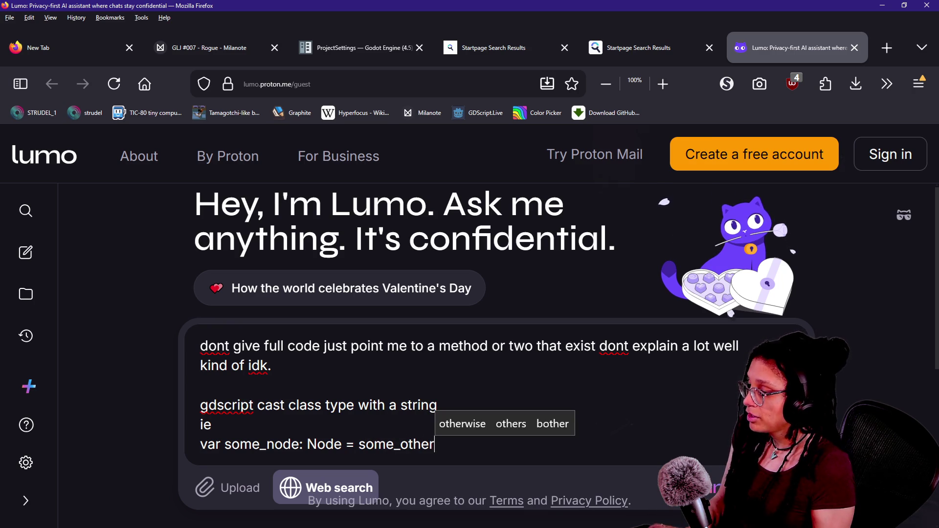
text(_thing as )
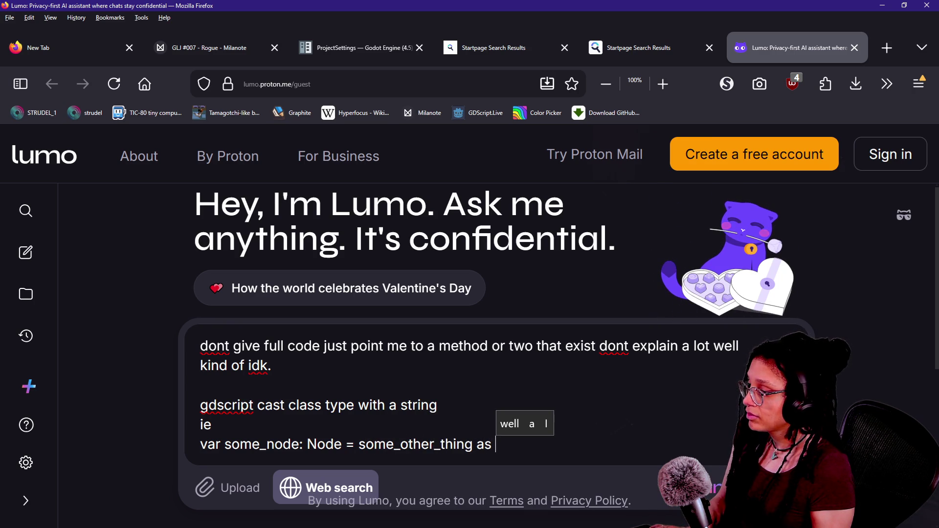
text("Str)
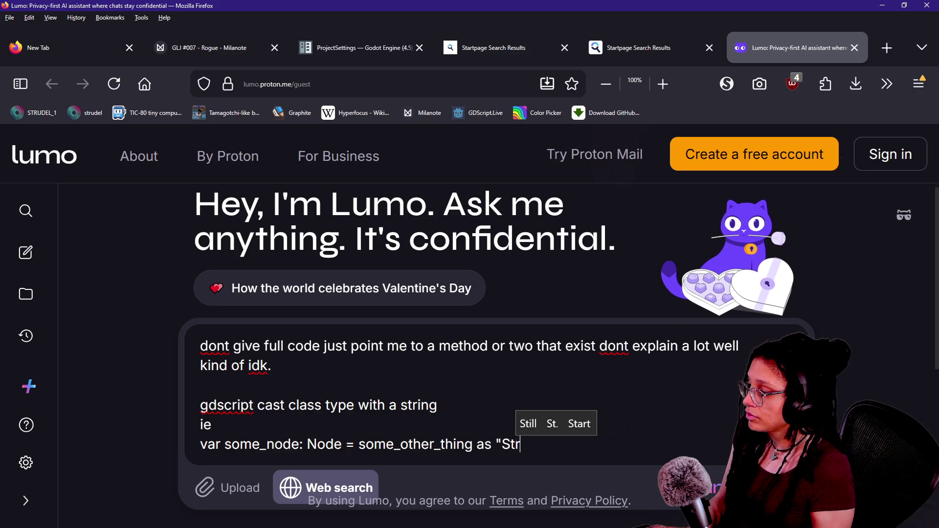
text(in)
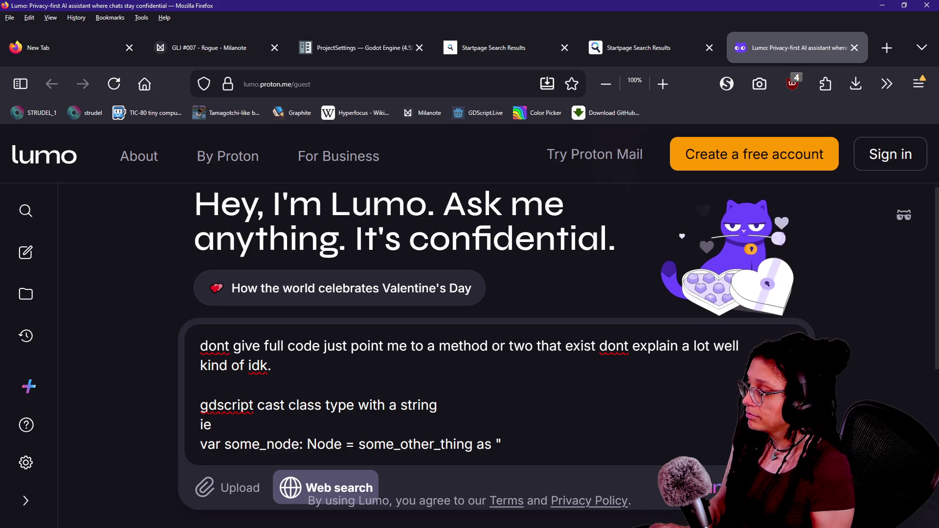
text(Node3D")
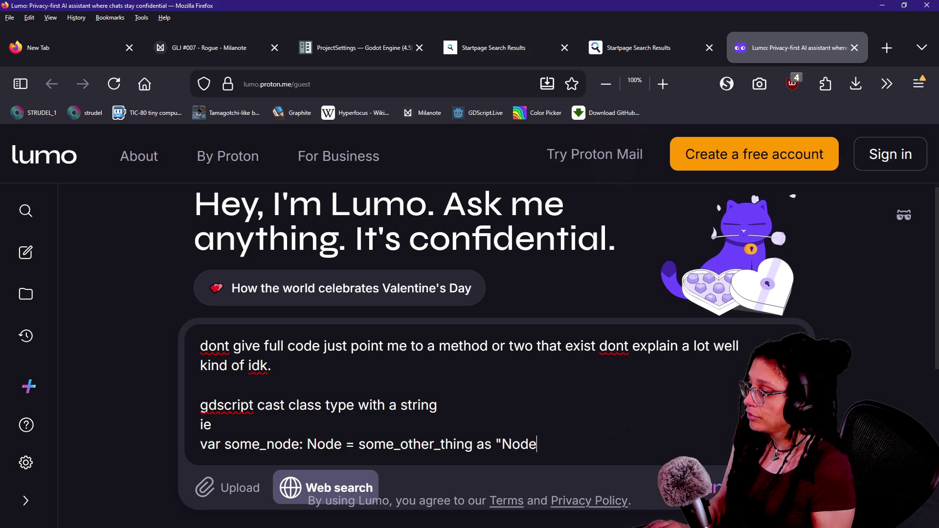
key(Return)
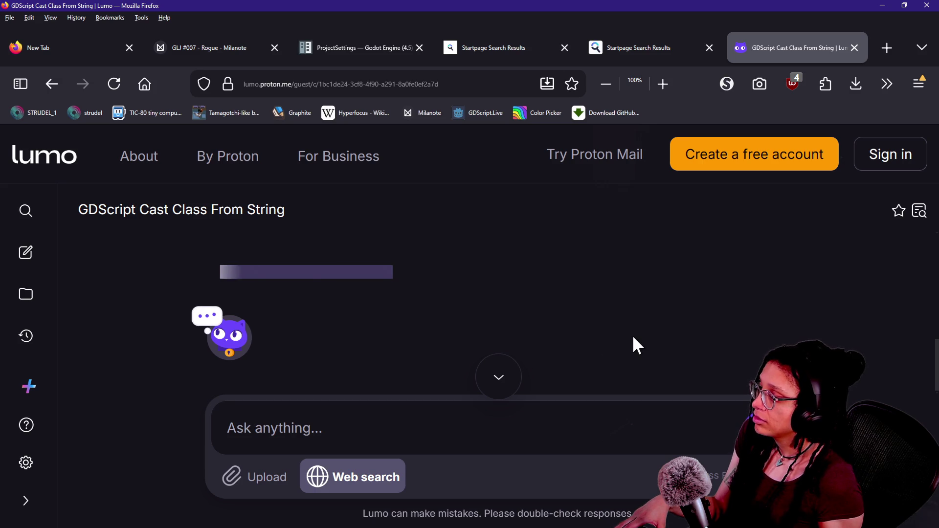
Step: Read the reply's Object.is_class part, highlighting the is_class("Node3D") example
scroll(544, 345, down, 5)
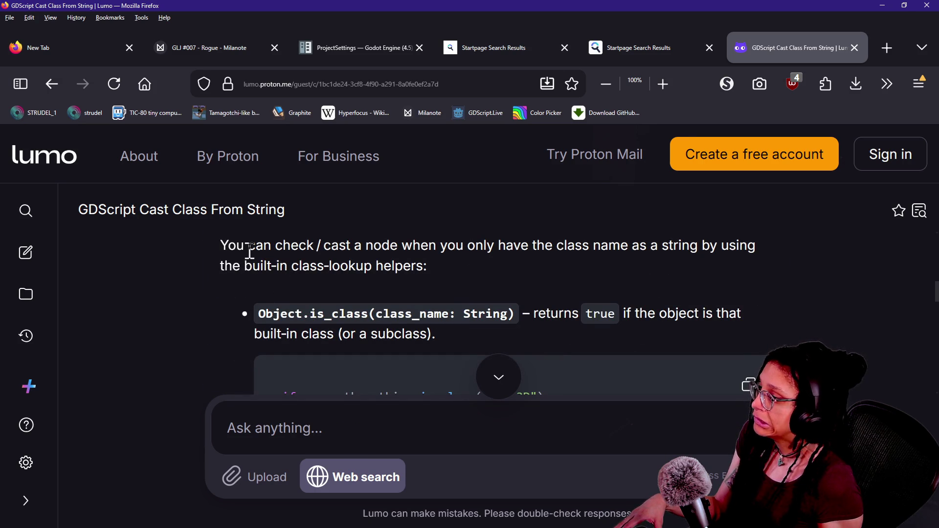
click(484, 245)
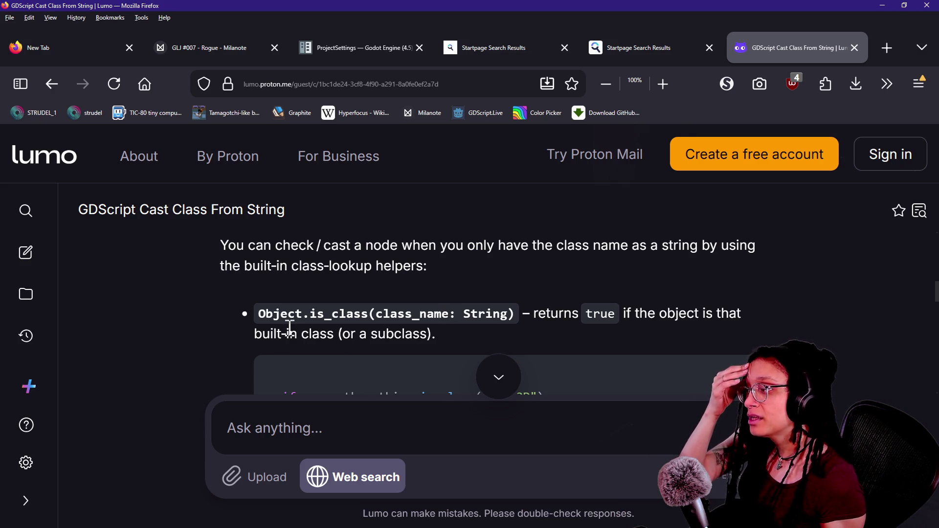
double_click(320, 314)
click(558, 315)
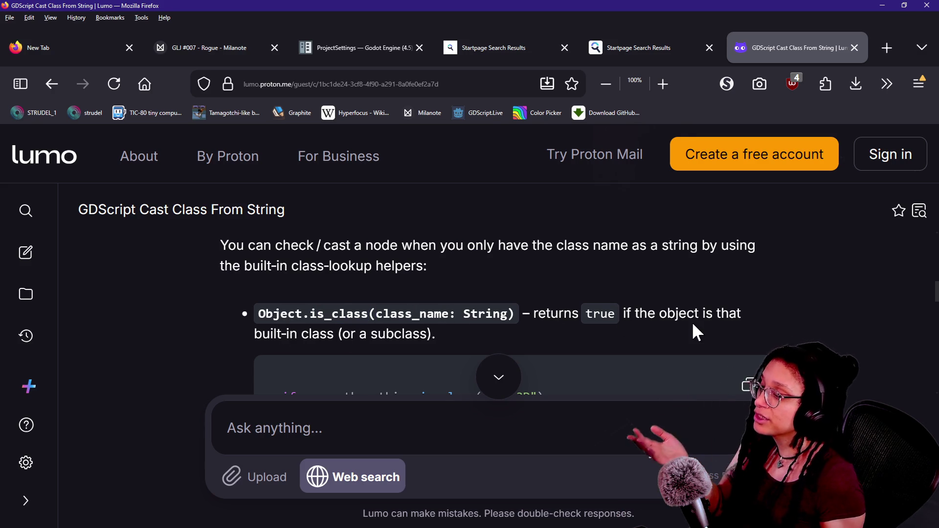
scroll(692, 328, down, 2)
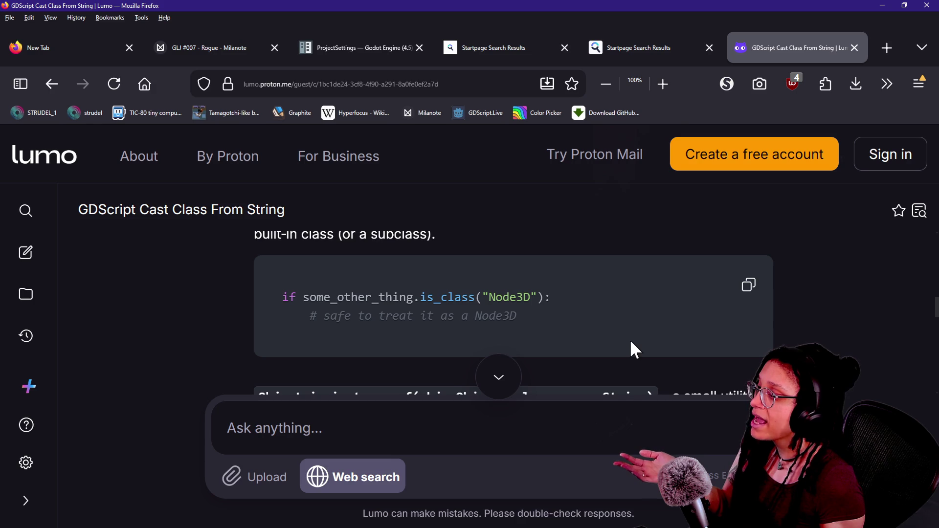
drag(308, 298, 465, 293)
drag(551, 296, 333, 307)
click(331, 309)
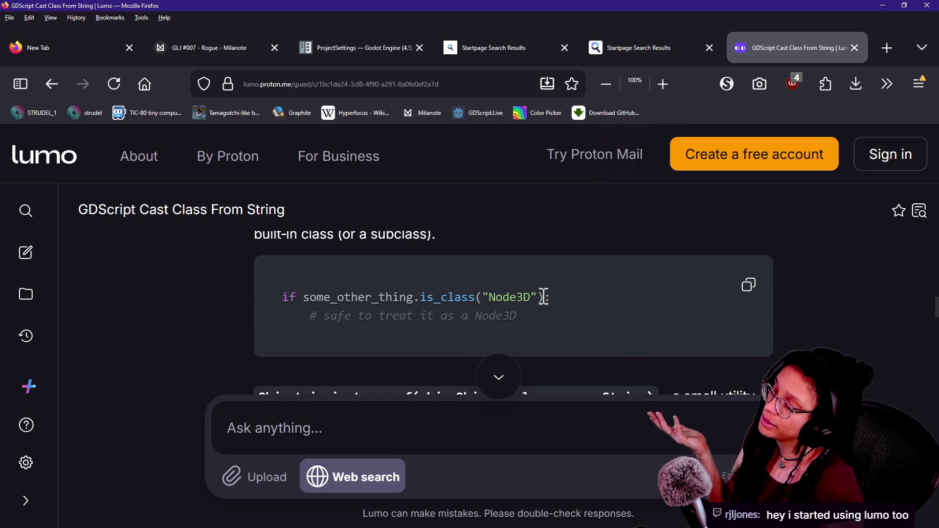
Step: Read on to the ClassDB.class_exists() helper, highlighting it, then open the browser menu
scroll(577, 317, down, 3)
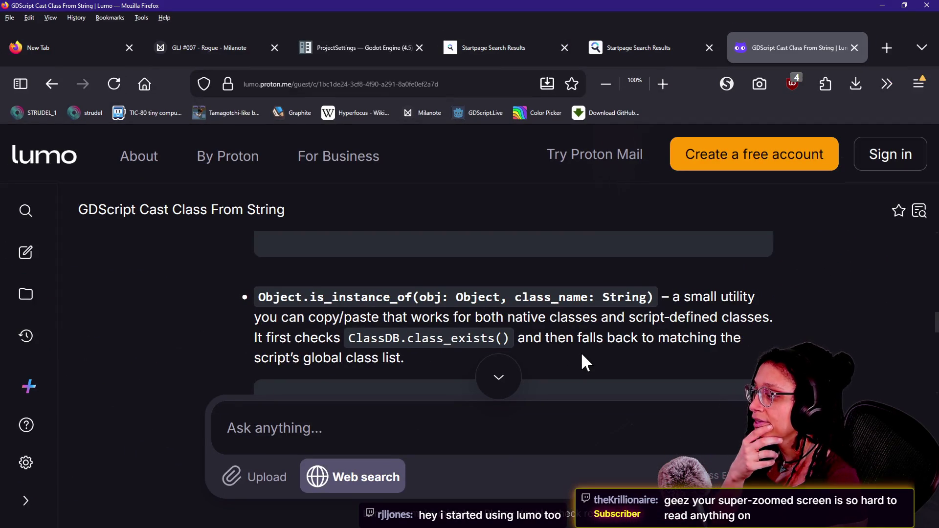
scroll(582, 355, down, 2)
scroll(582, 356, up, 2)
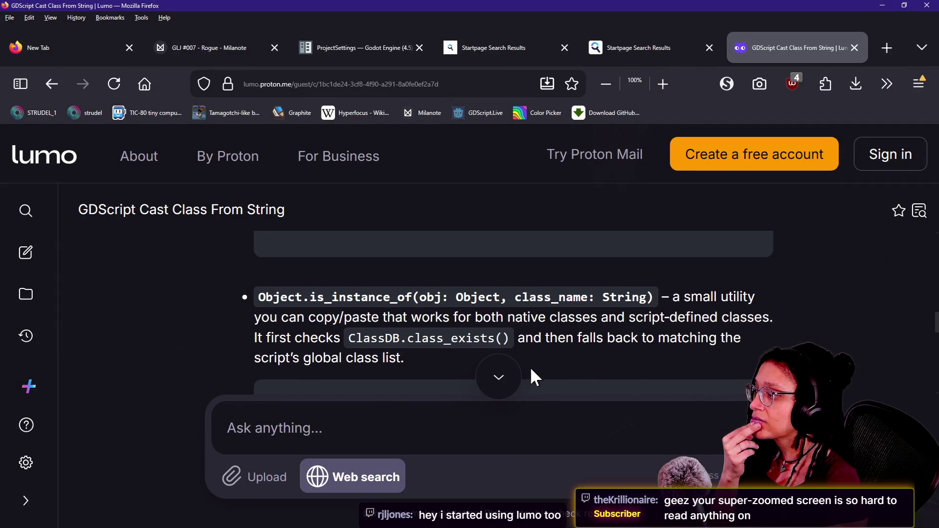
drag(354, 341, 486, 319)
click(456, 323)
drag(350, 338, 521, 340)
drag(350, 339, 501, 339)
click(501, 338)
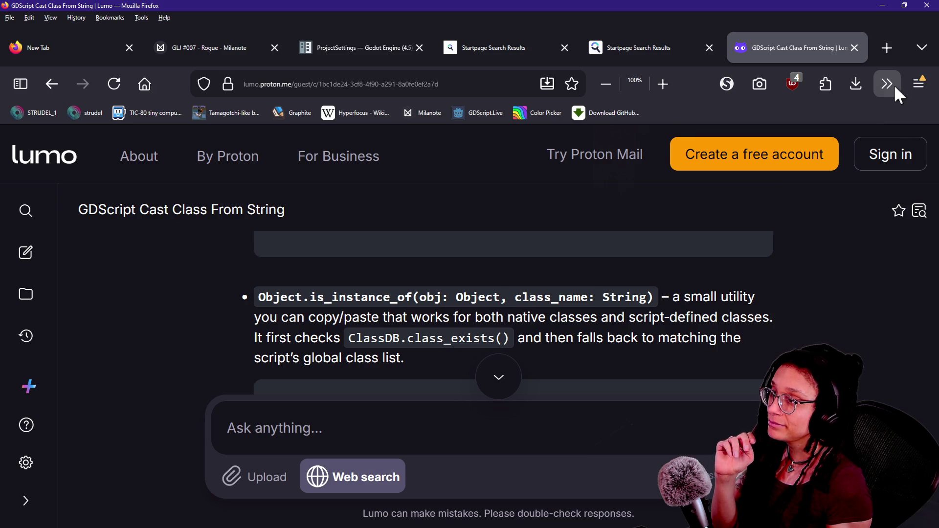
click(919, 83)
Step: Switch the browser to fullscreen and read through the answer's fallback explanation
key(F11)
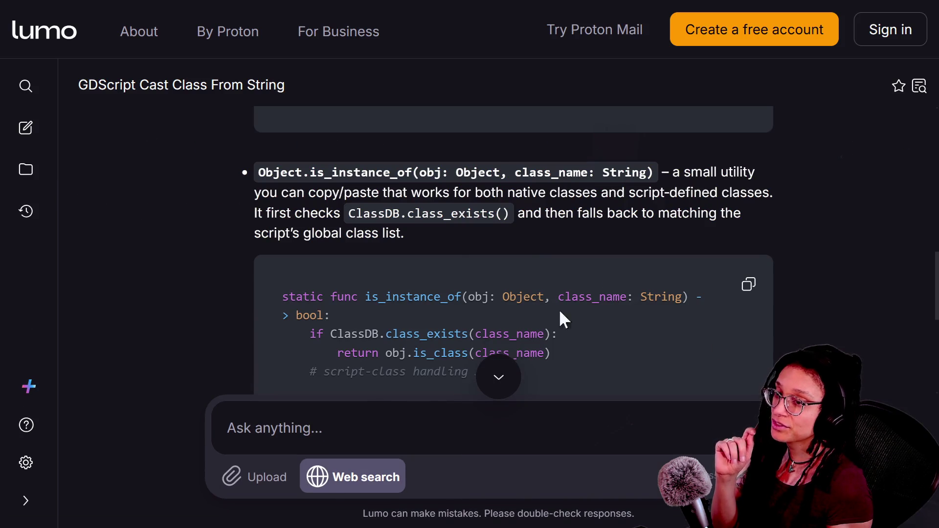
scroll(514, 251, up, 2)
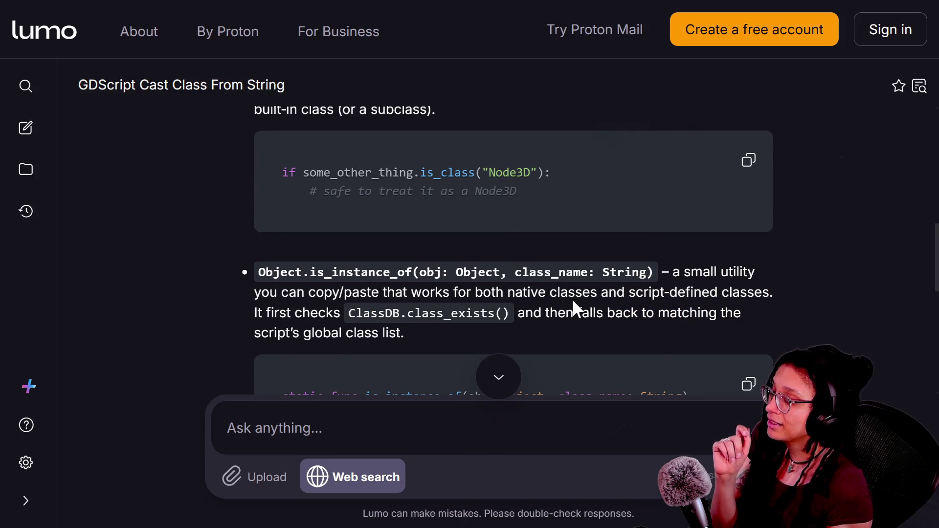
click(547, 313)
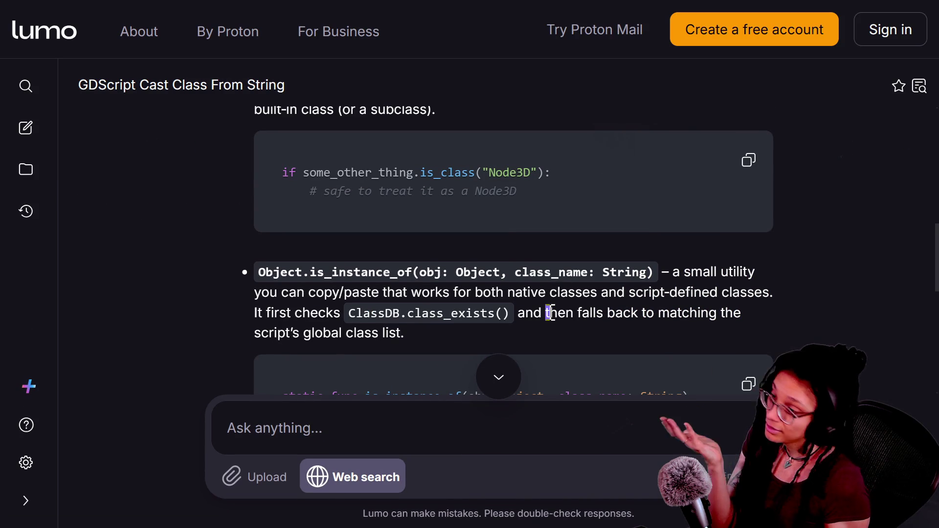
scroll(549, 314, down, 2)
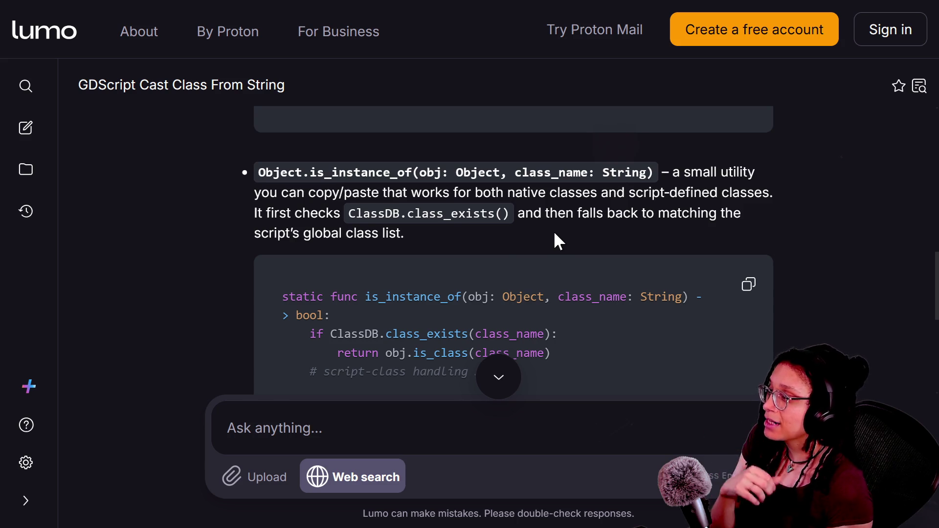
scroll(511, 244, down, 2)
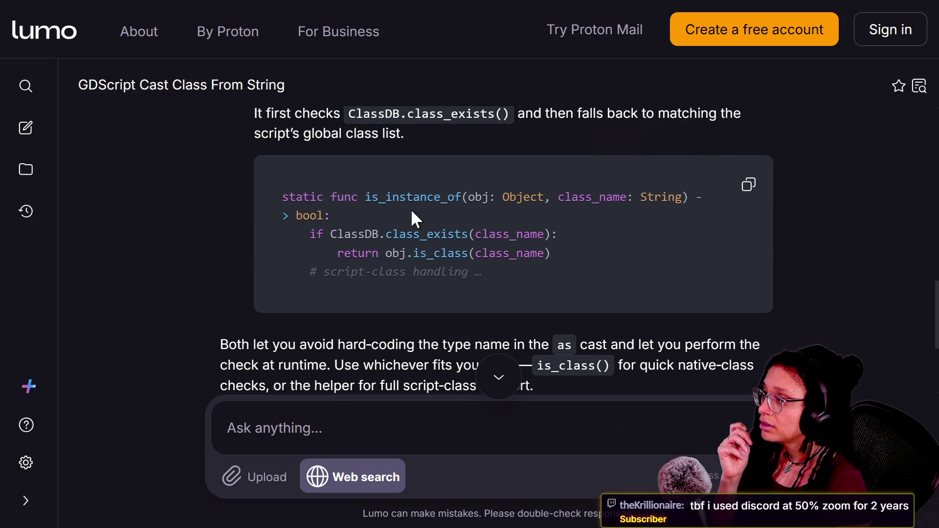
scroll(411, 211, up, 2)
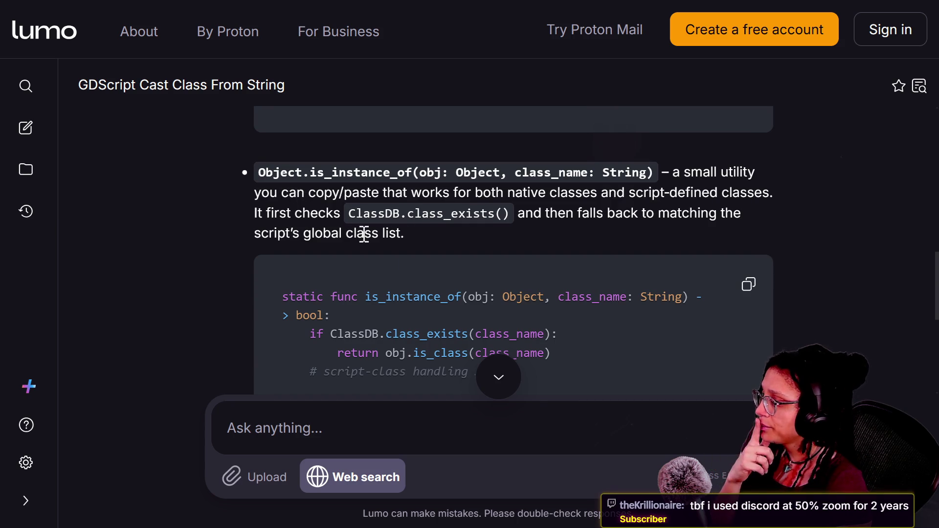
scroll(418, 275, down, 2)
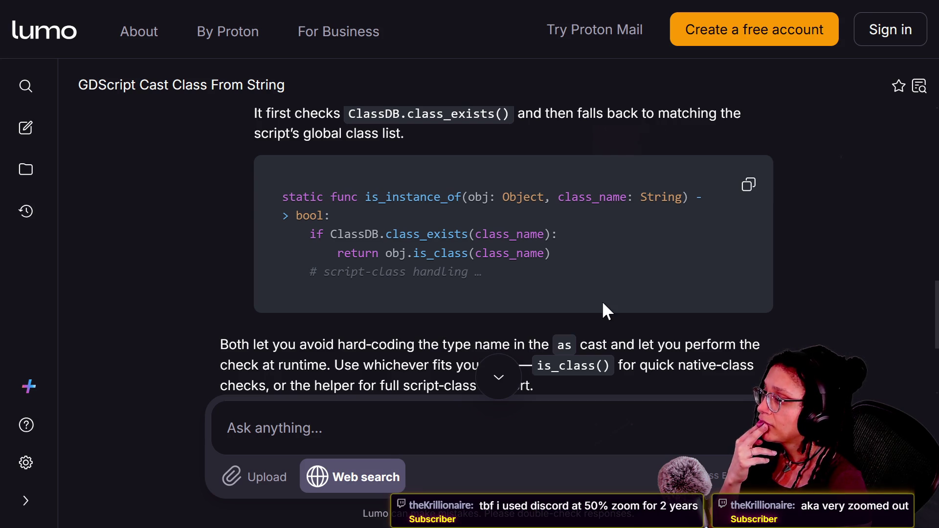
scroll(419, 259, down, 2)
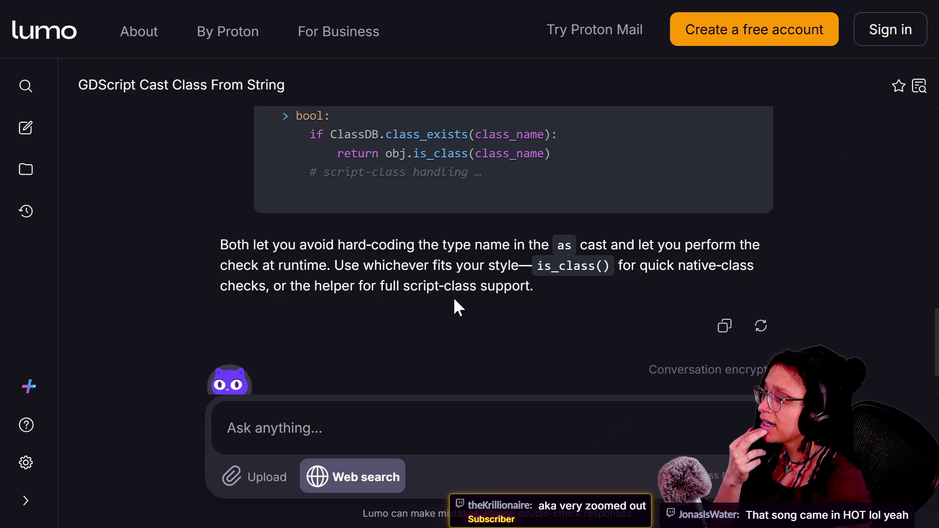
scroll(453, 297, up, 2)
scroll(524, 292, up, 2)
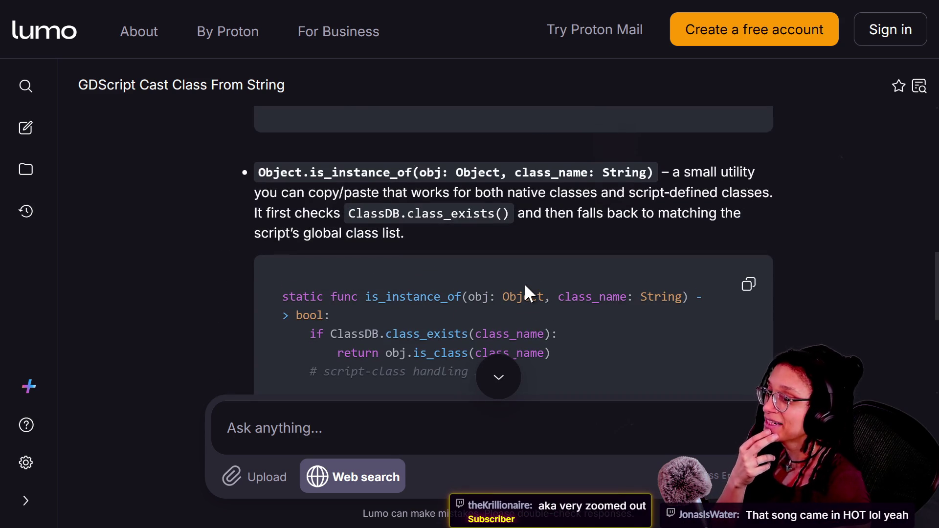
scroll(562, 294, up, 4)
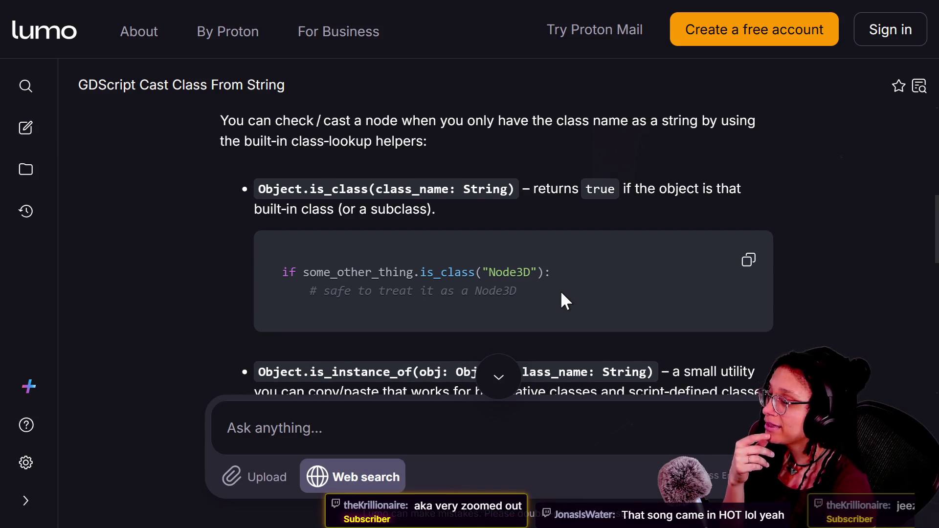
scroll(562, 294, down, 2)
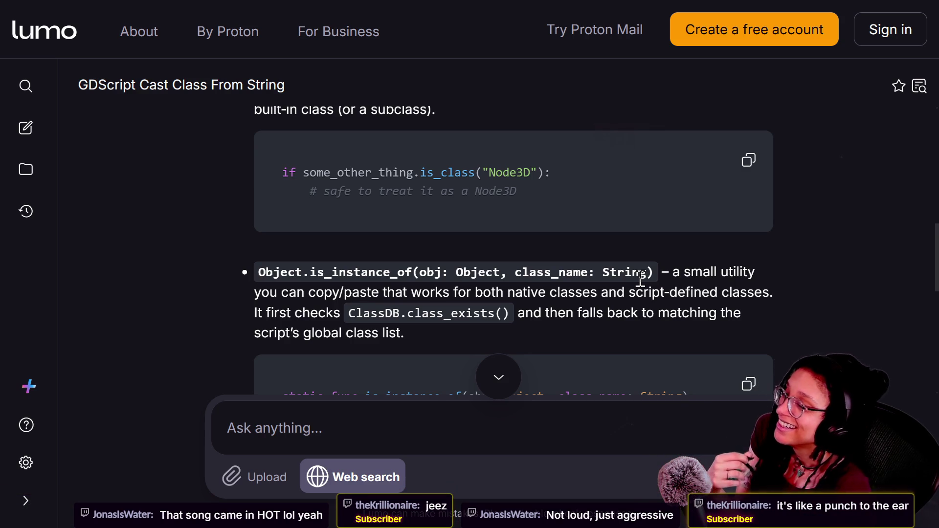
scroll(641, 278, down, 2)
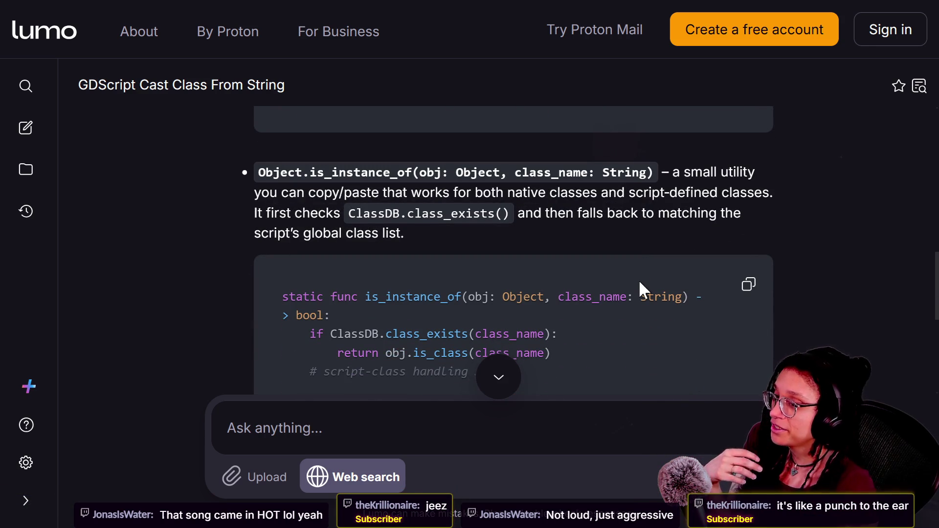
scroll(639, 283, down, 2)
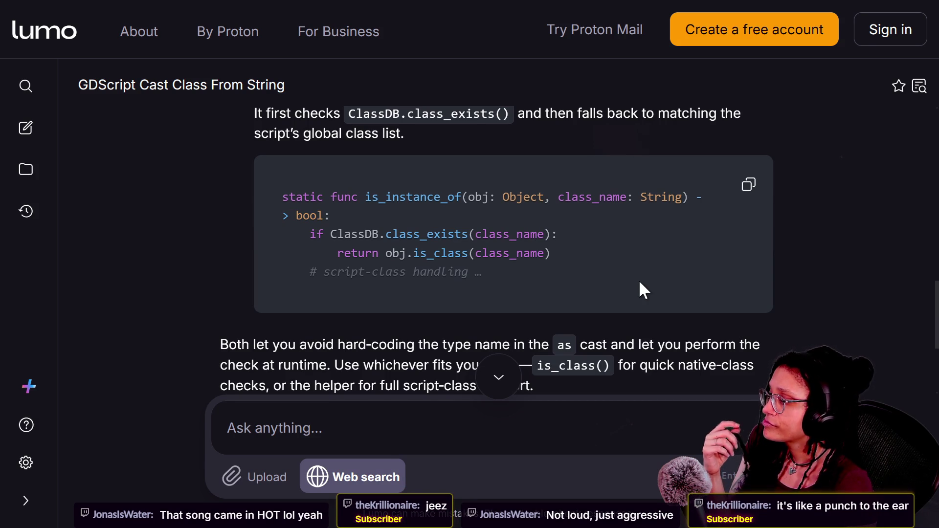
Step: Begin the follow-up 'give me a code example of how that becomes an as cast'
scroll(640, 284, up, 6)
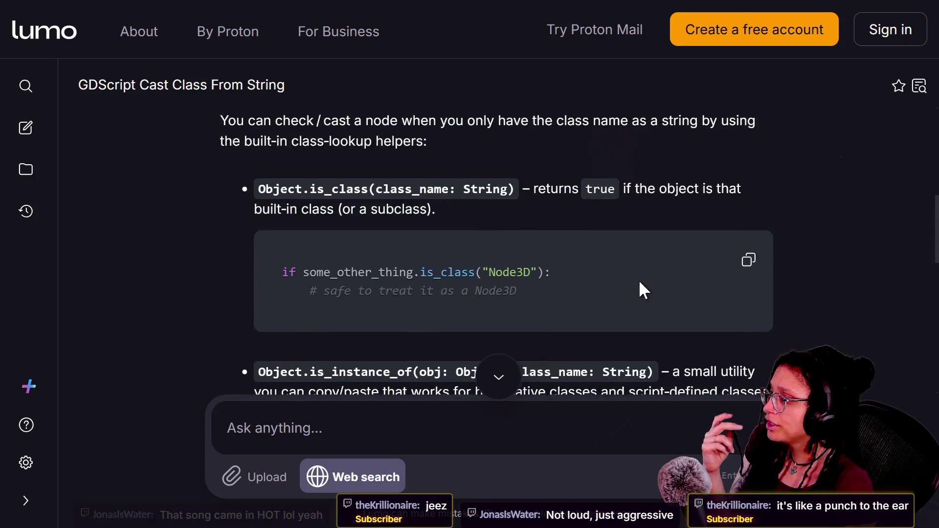
scroll(640, 284, down, 8)
scroll(638, 280, down, 1)
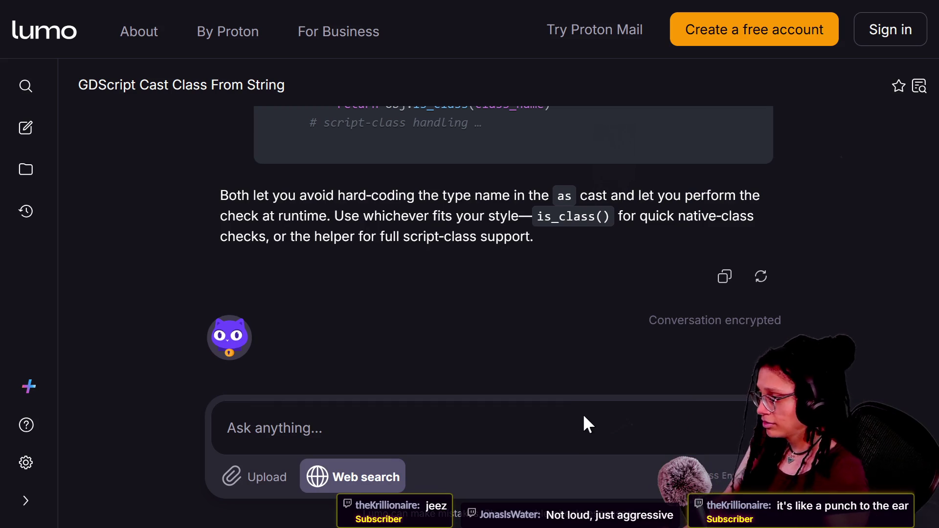
click(586, 429)
text(give me a )
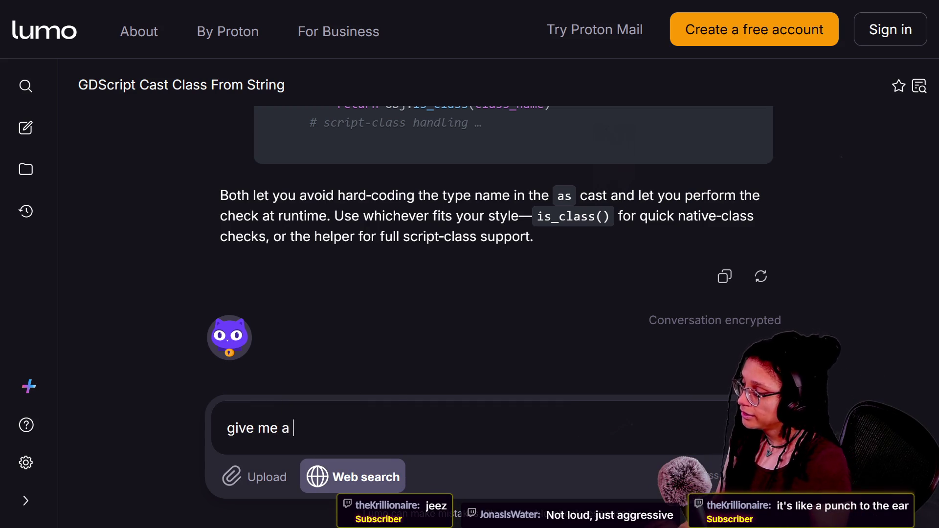
text(code example of how )
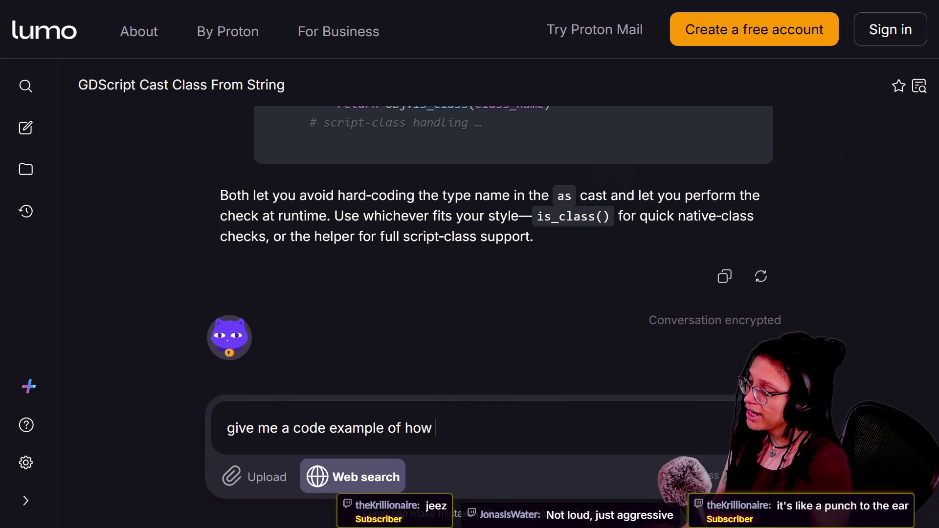
text(that becomes an a)
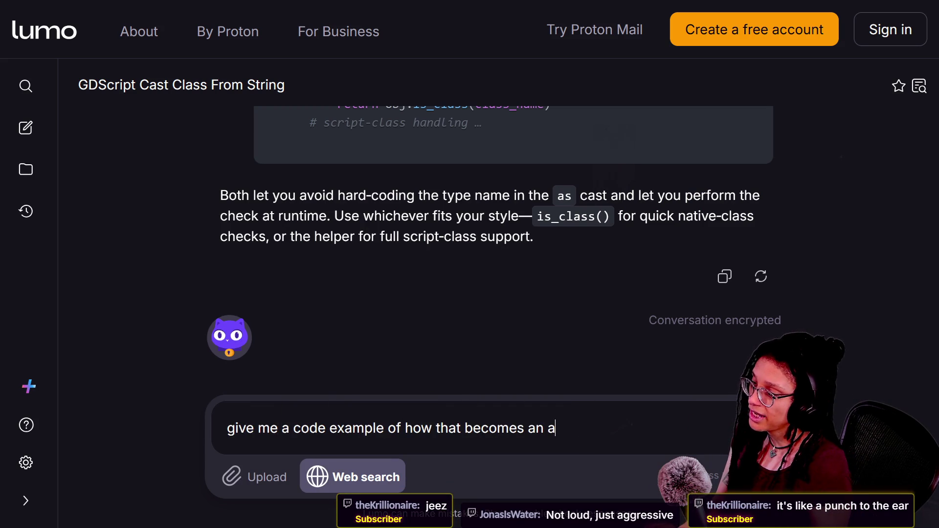
text(s cast)
Step: Send the as-cast follow-up and enlarge the page to read the Node3D snippet
key(Return)
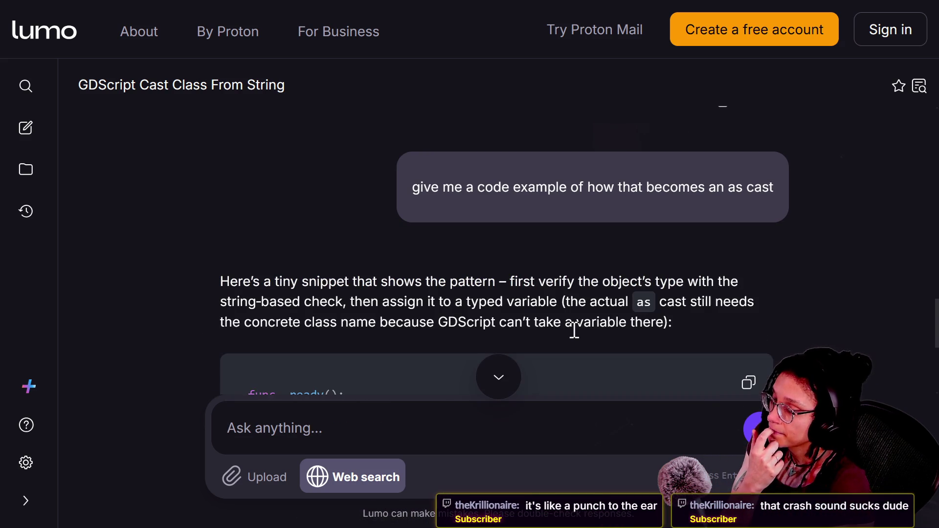
scroll(566, 333, down, 2)
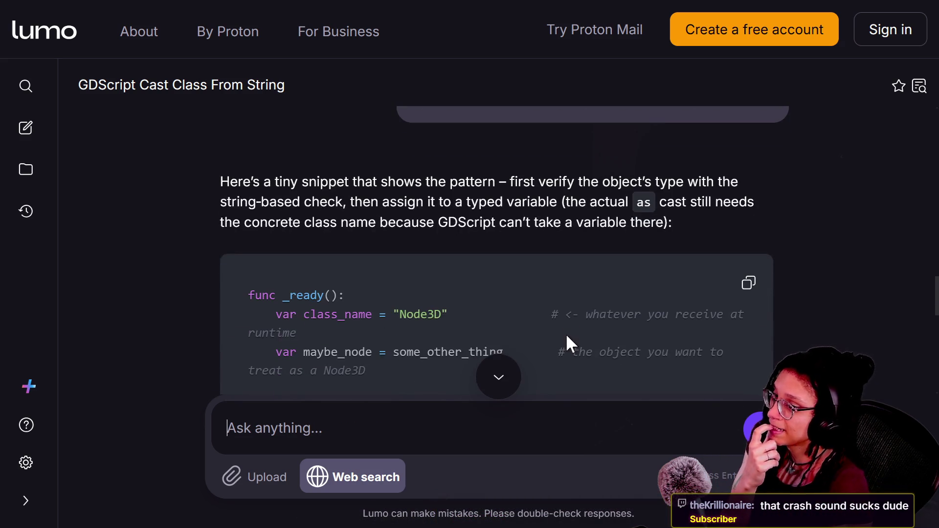
click(636, 238)
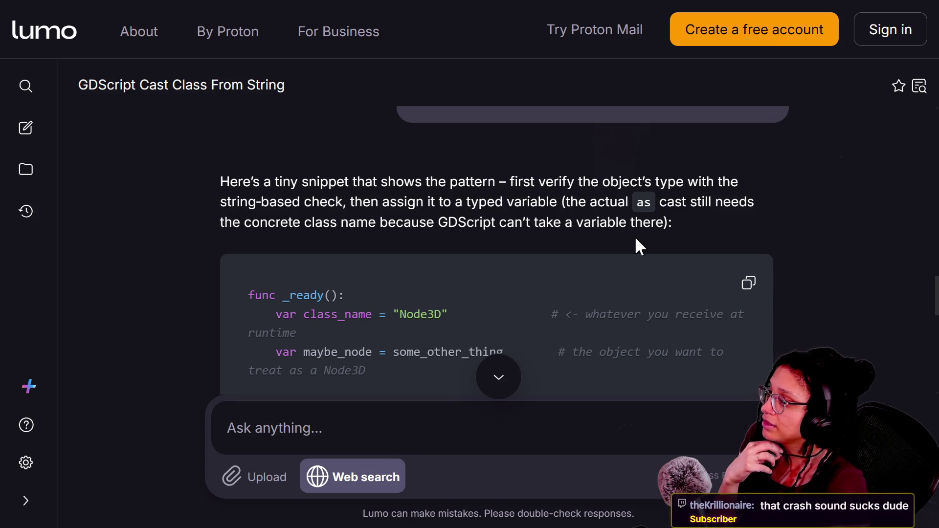
key(ctrl+plus)
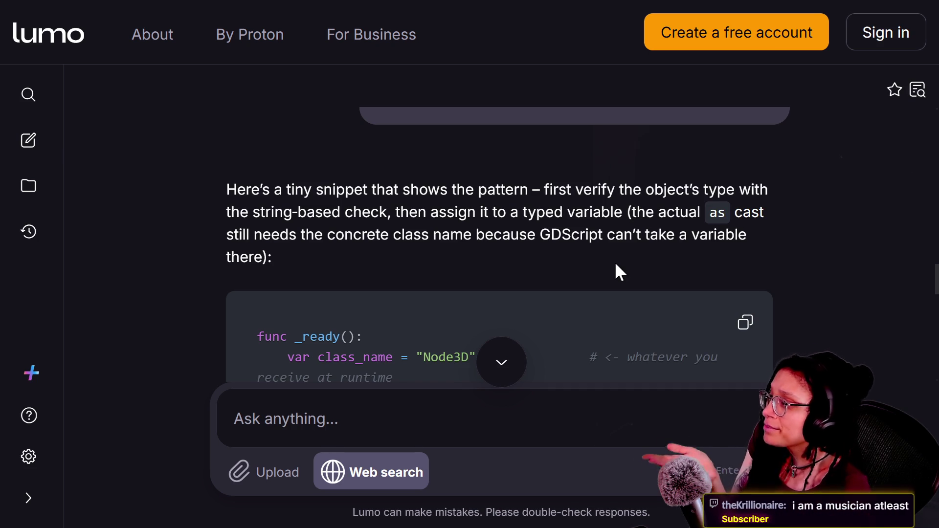
scroll(616, 267, down, 5)
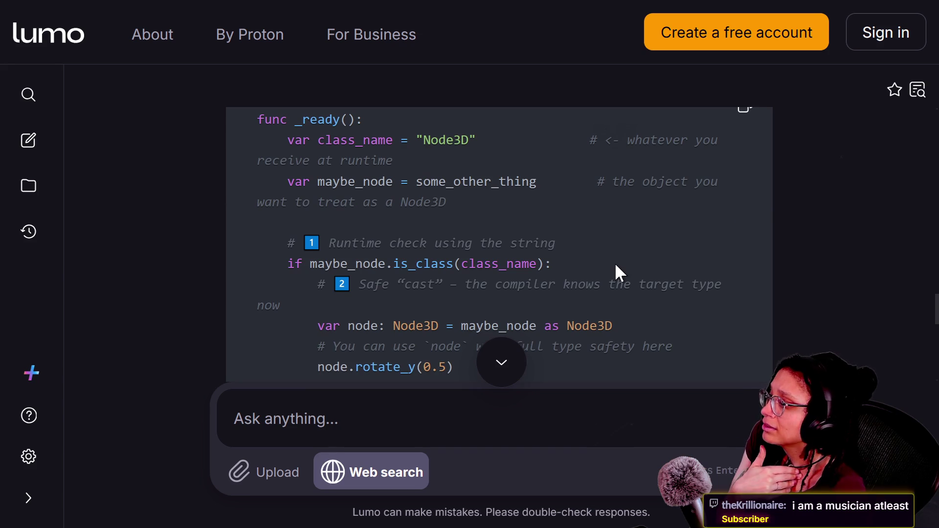
scroll(645, 268, down, 2)
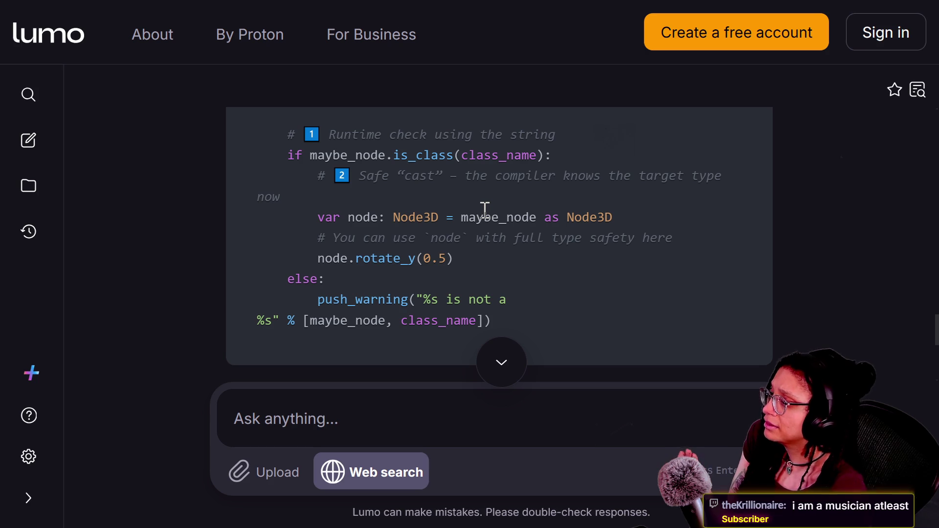
scroll(484, 210, up, 2)
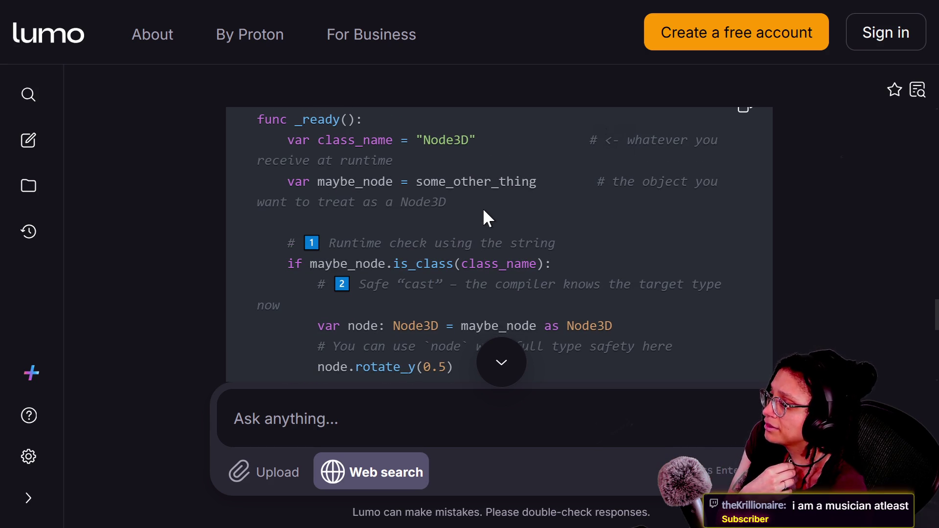
scroll(483, 211, up, 4)
scroll(483, 212, down, 4)
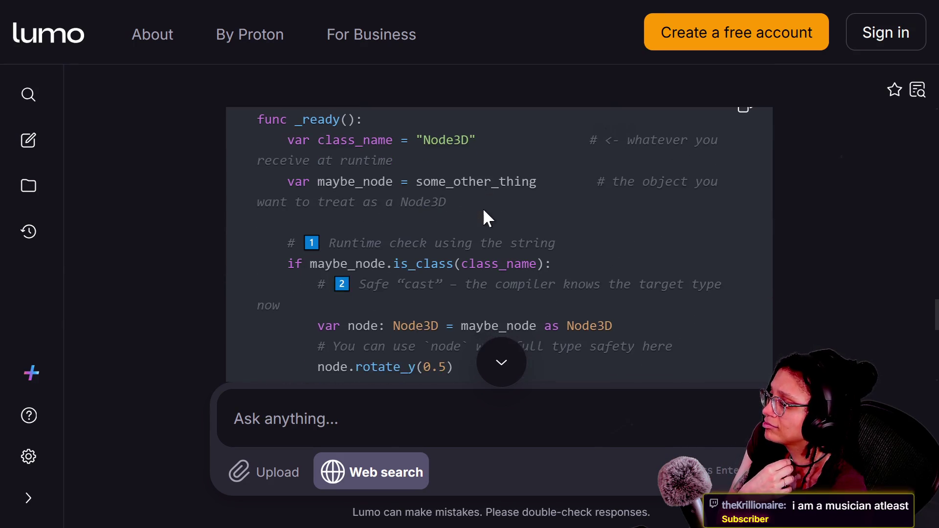
scroll(484, 211, down, 5)
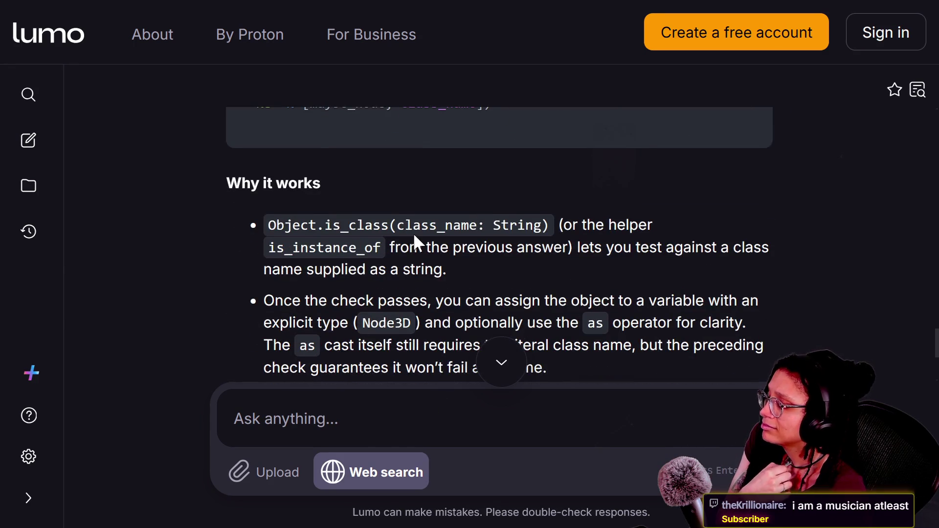
scroll(414, 235, up, 4)
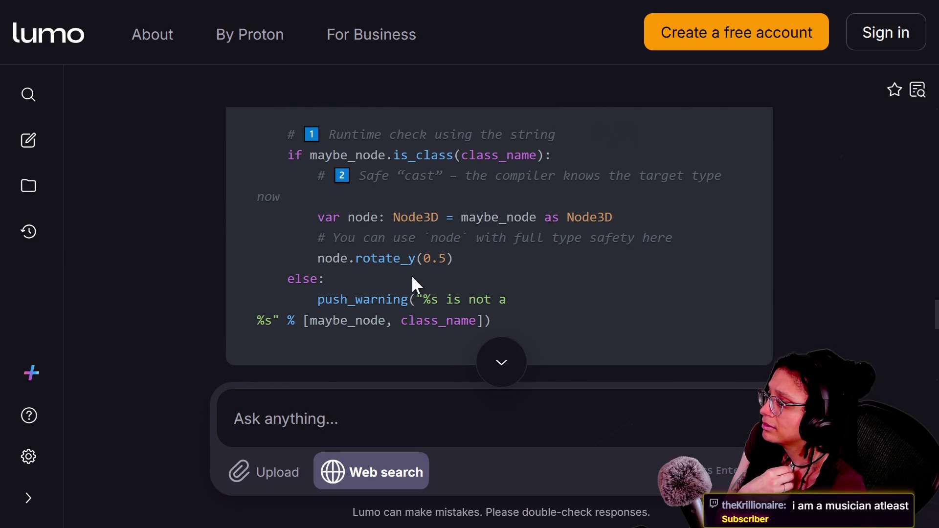
scroll(412, 275, down, 6)
click(375, 413)
text(b)
key(BackSpace)
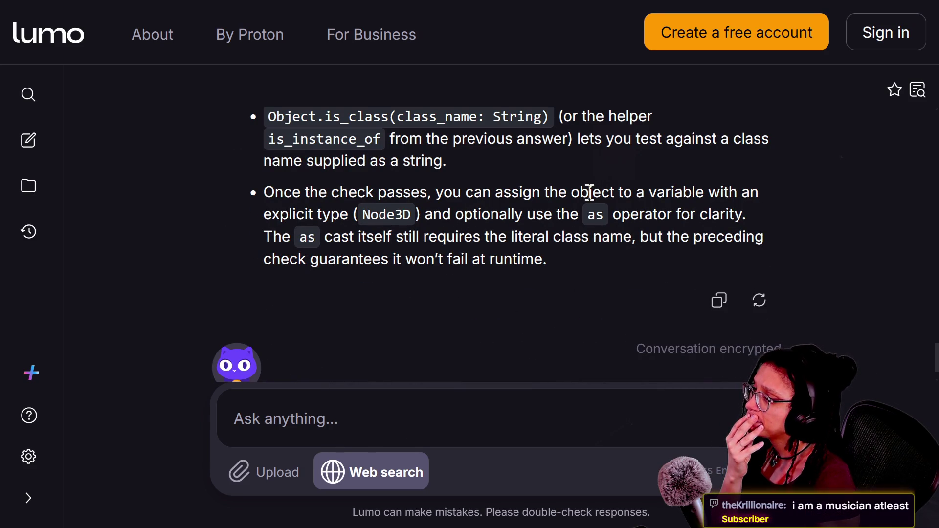
mouse_move(617, 7)
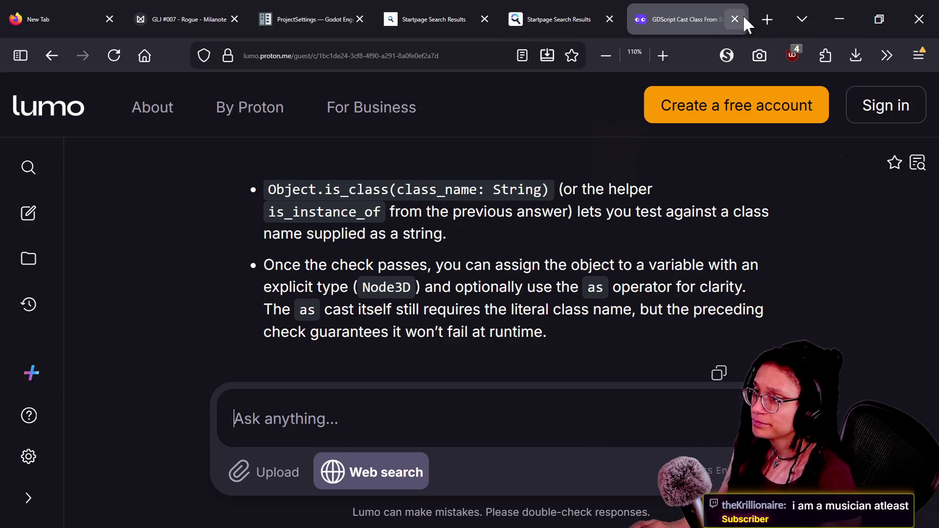
Step: Close the Lumo tab and reopen minigame.gd in Godot with the docks hidden
click(736, 16)
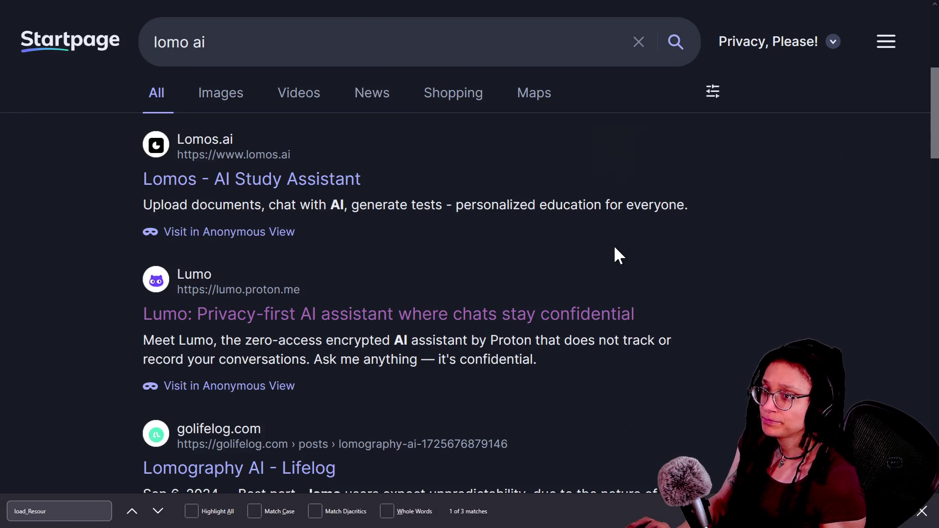
key(alt+Tab)
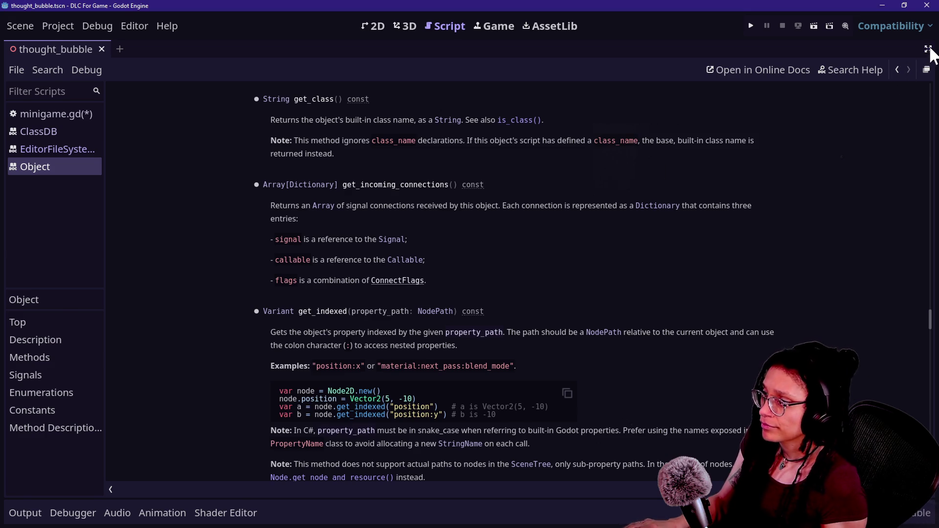
click(928, 49)
click(187, 149)
click(188, 114)
key(ctrl+shift+F11)
Step: Dismiss the String docs popup and review the instantiate_minigame function body
click(514, 226)
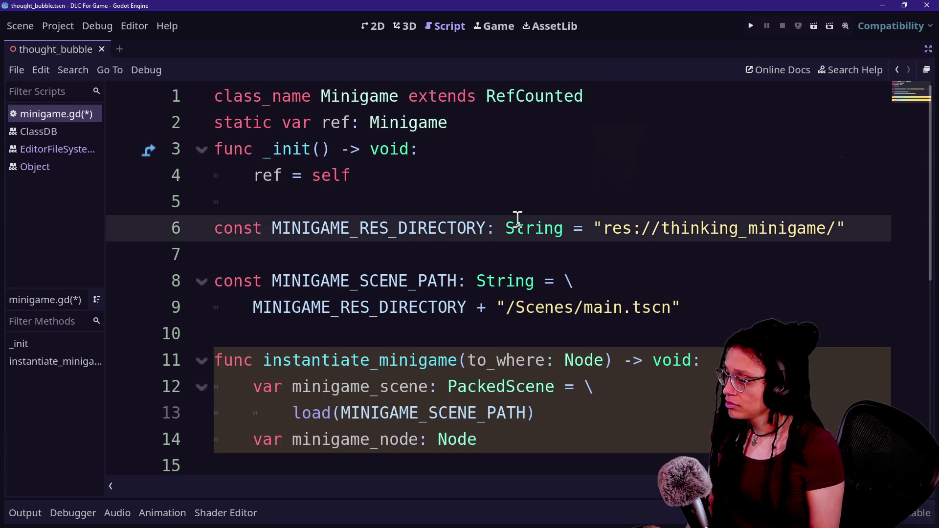
mouse_move(517, 226)
click(482, 461)
click(562, 434)
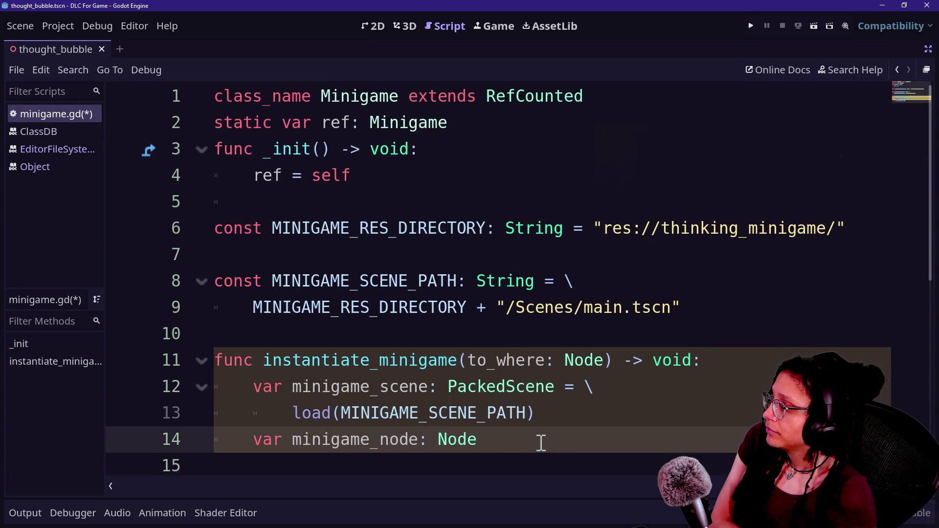
drag(542, 440, 709, 360)
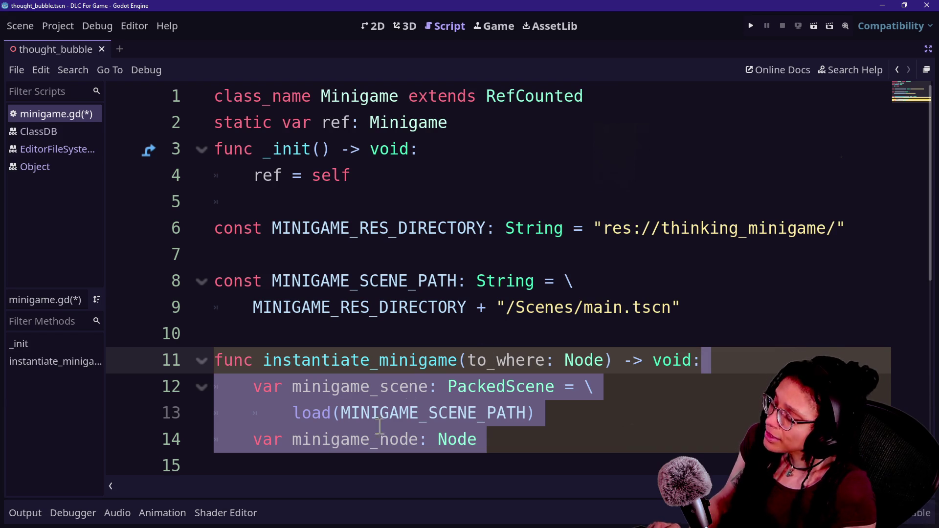
click(267, 417)
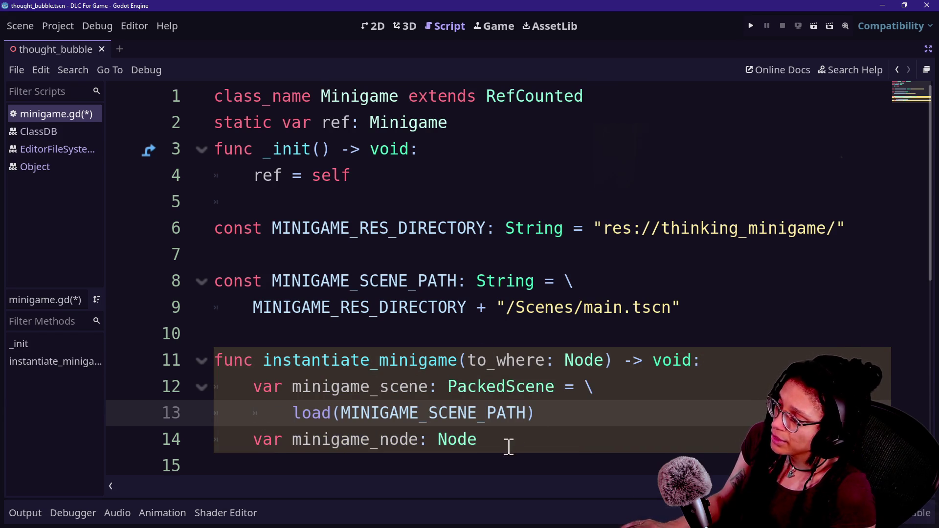
drag(507, 443, 708, 377)
click(604, 470)
Step: Remove the trailing space and empty line 15 after 'var minigame_node: Node'
click(581, 440)
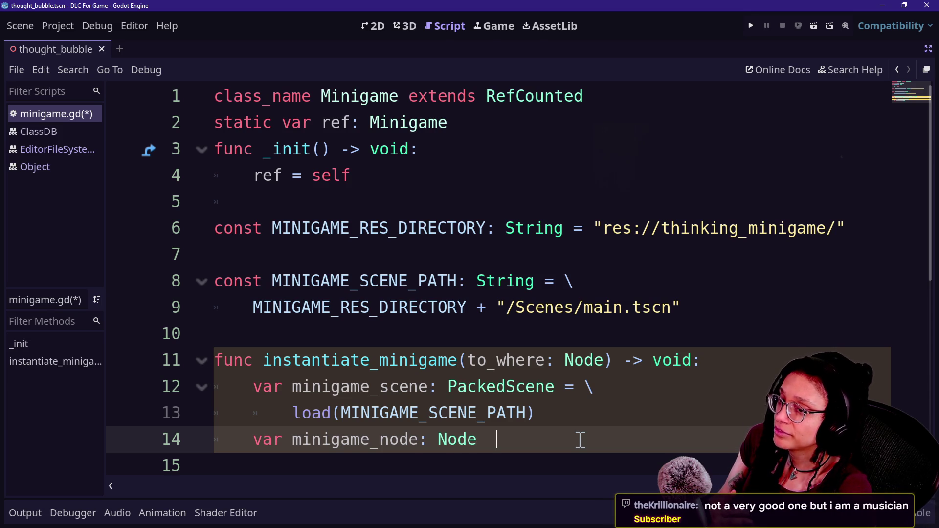
key(Down)
key(Up)
key(Down)
key(BackSpace)
key(BackSpace)
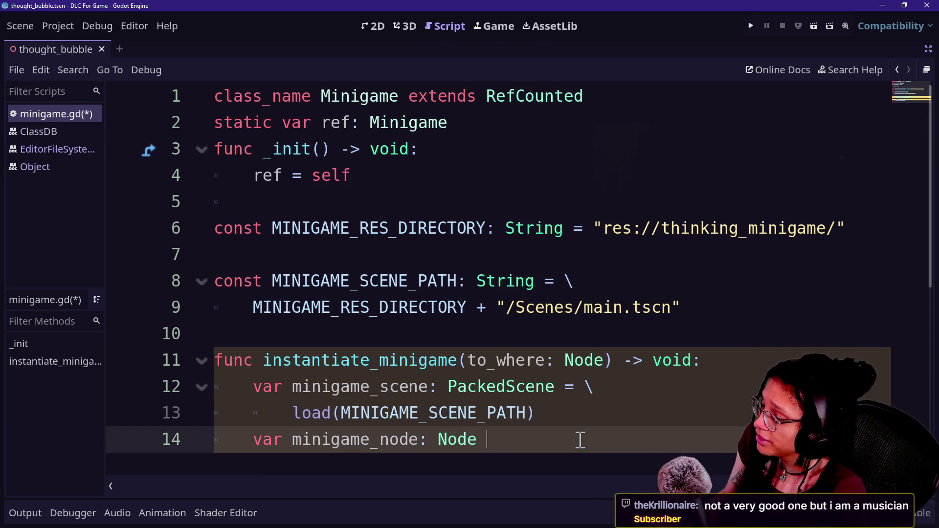
scroll(580, 439, down, 3)
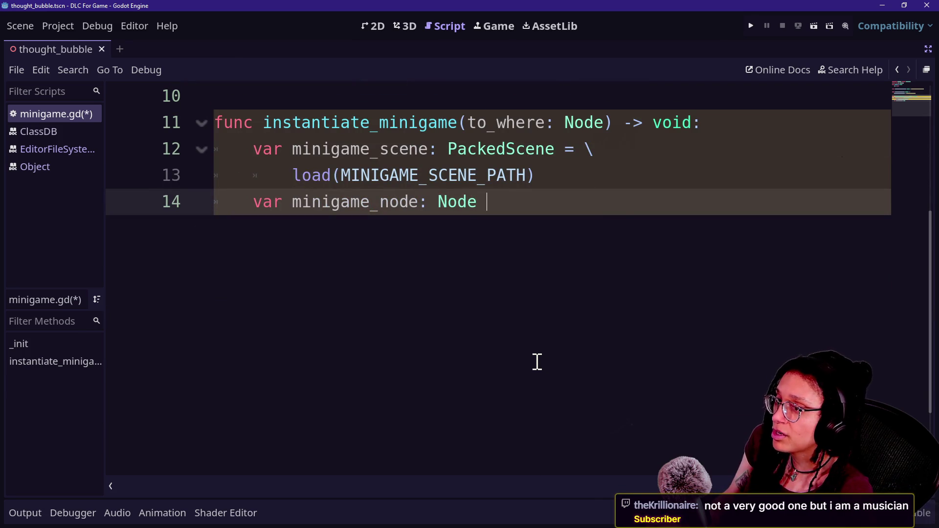
key(alt+Tab)
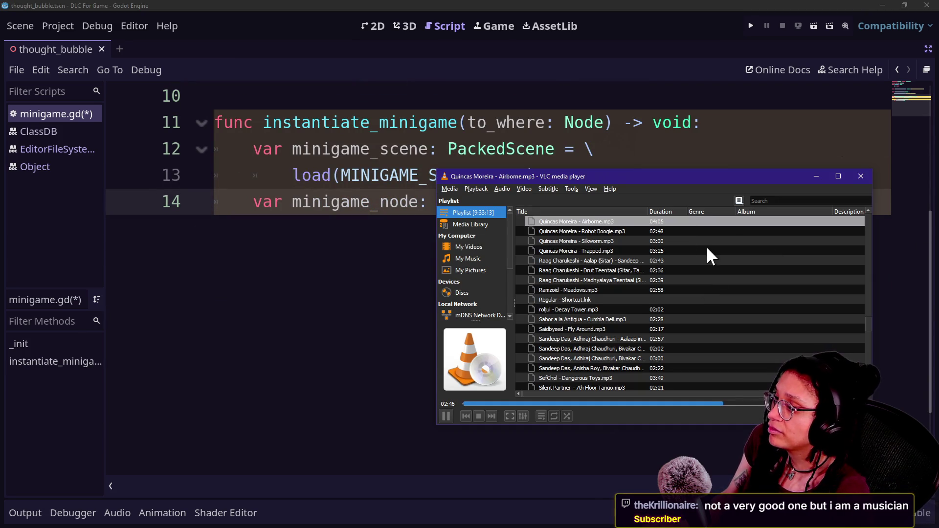
Step: Find Quincas Moreira - Airborne.mp3 in the Regular folder and play it to check it
key(alt+Tab)
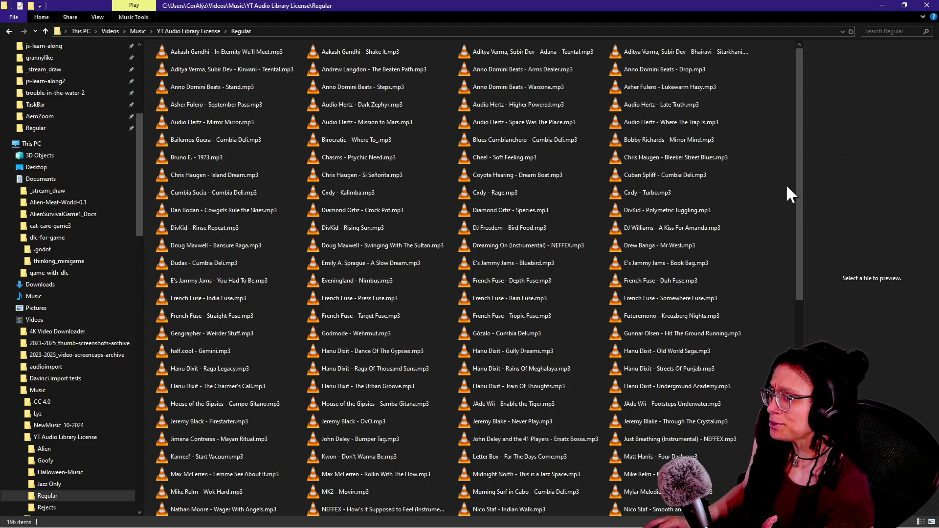
key(alt+Tab)
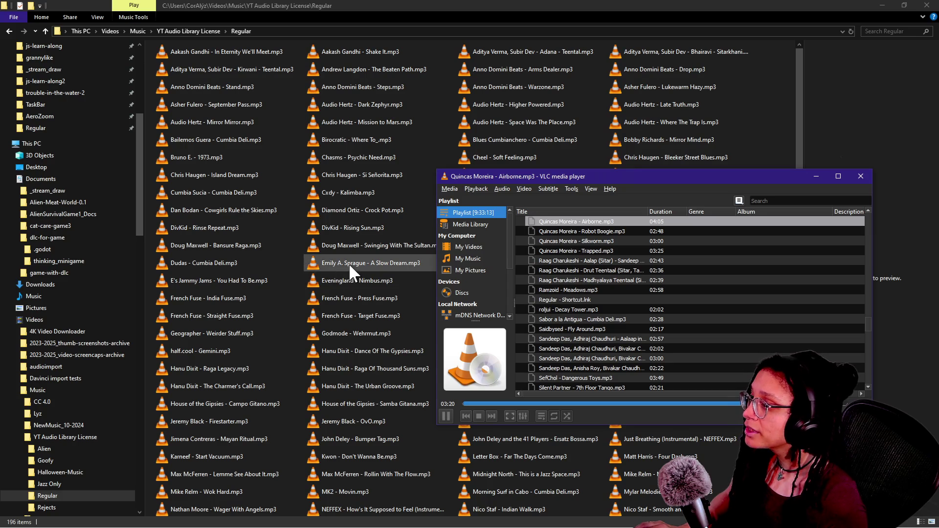
click(388, 234)
key(q)
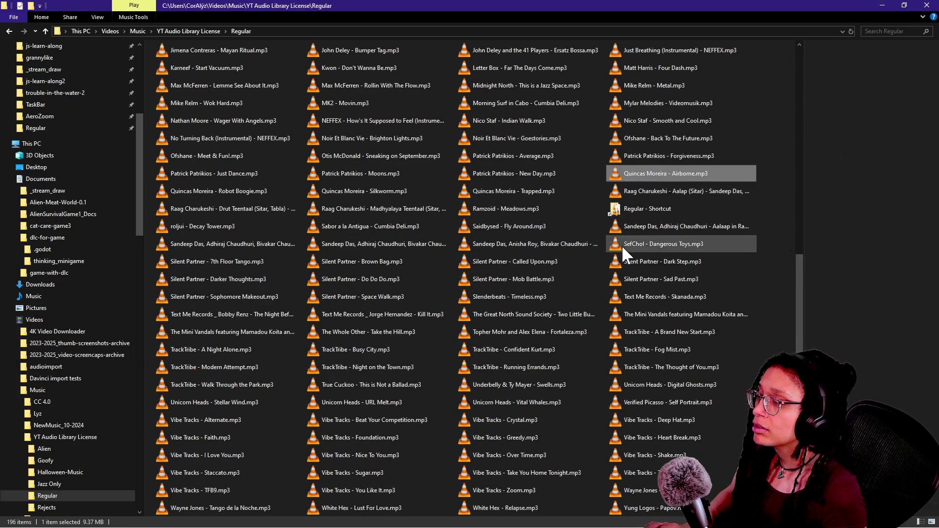
key(Return)
click(624, 87)
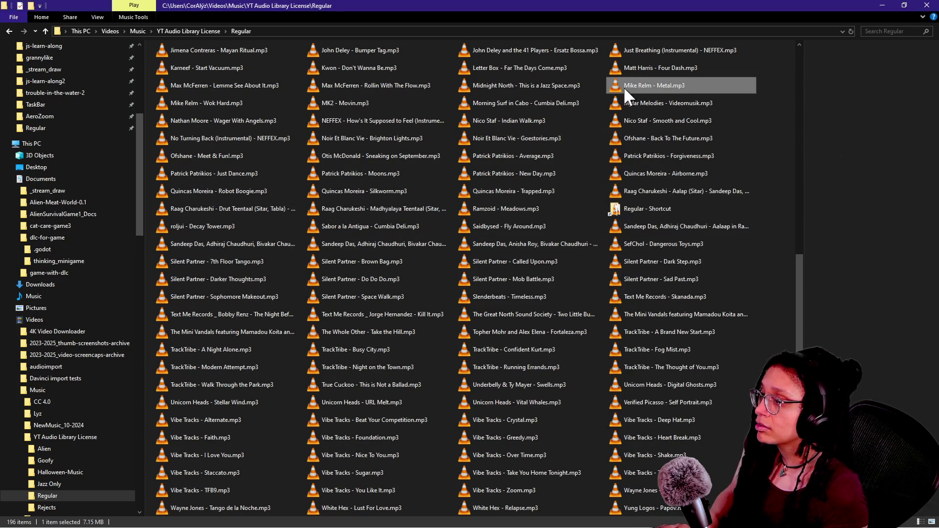
click(679, 175)
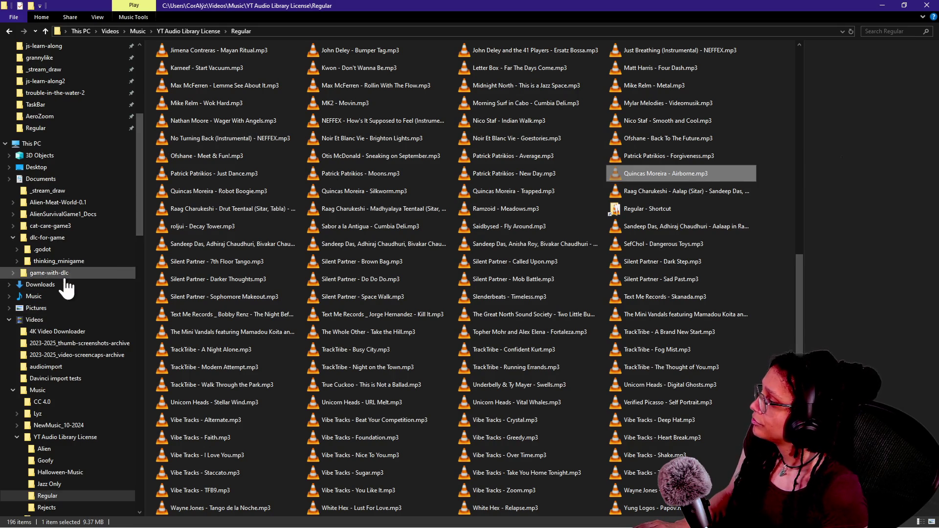
Step: In the Rejects folder, rename the Airborne file with the prefix LOUD_WHIP_AT_START_
scroll(66, 166, up, 7)
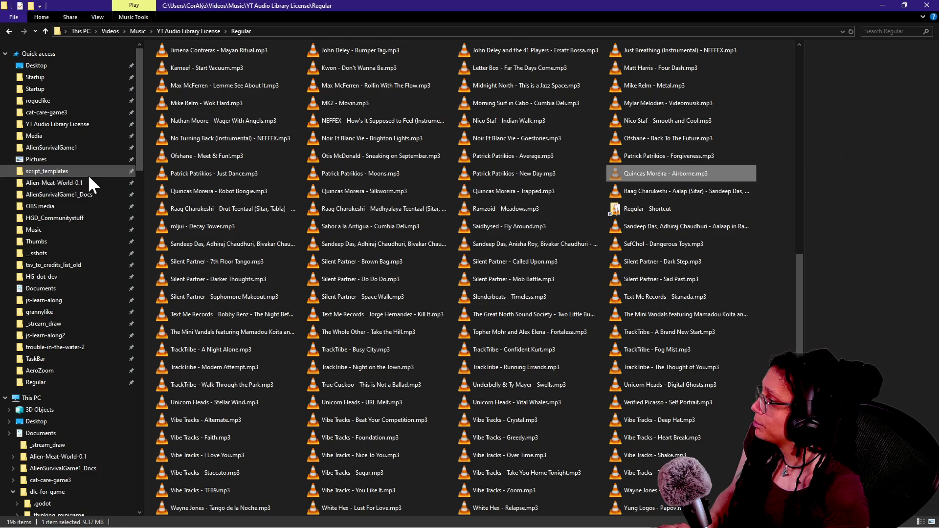
click(46, 31)
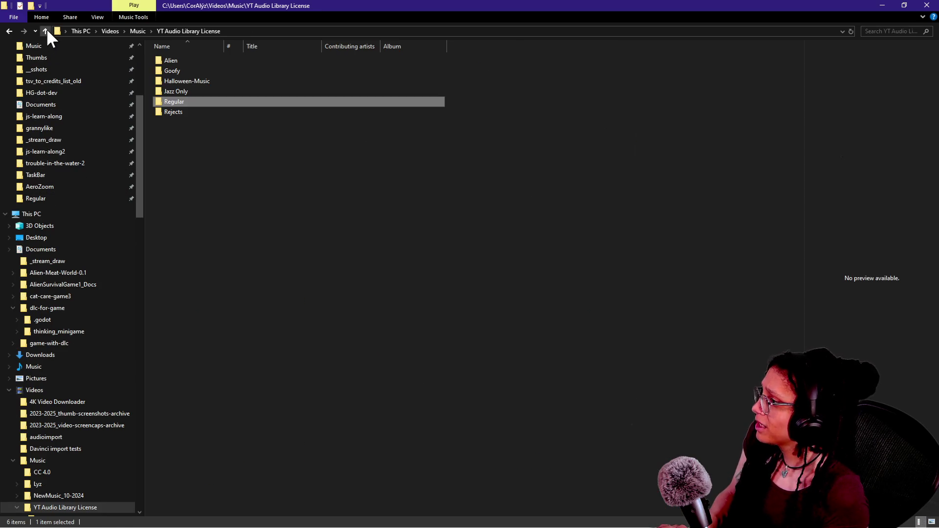
double_click(191, 112)
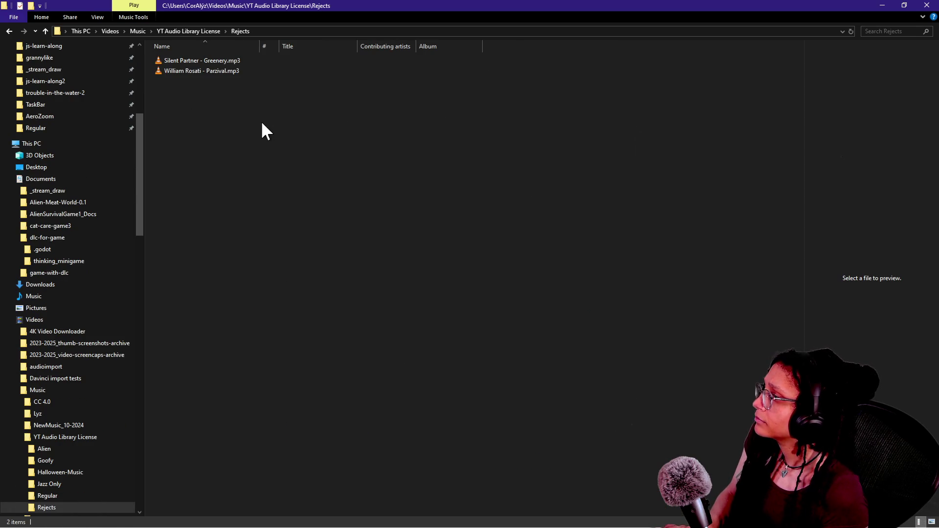
right_click(231, 83)
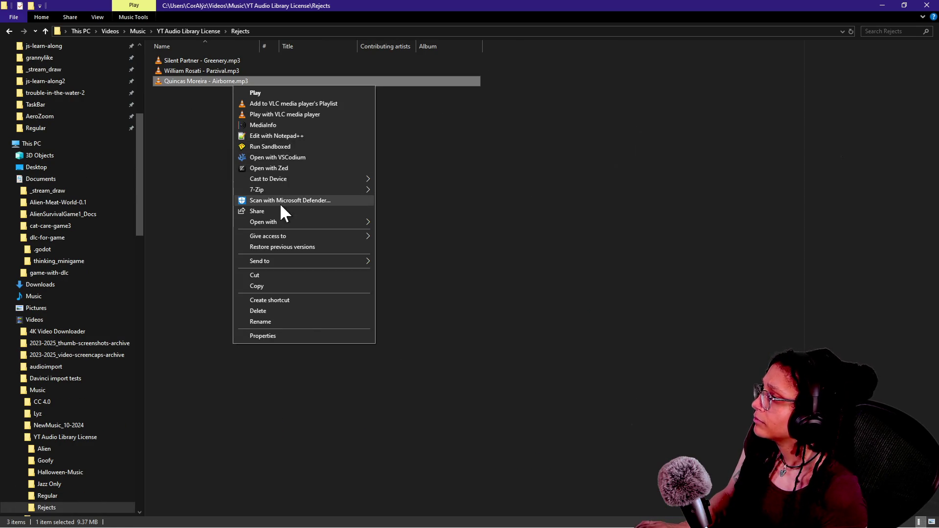
click(301, 322)
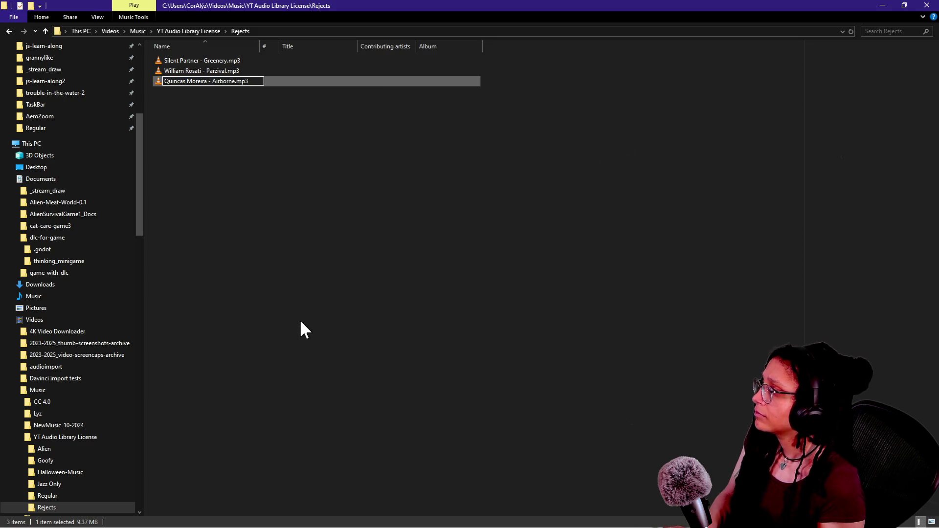
key(Home)
text(LOUD_WHIP+AT)
key(BackSpace)
key(BackSpace)
key(BackSpace)
text(_AT_START_)
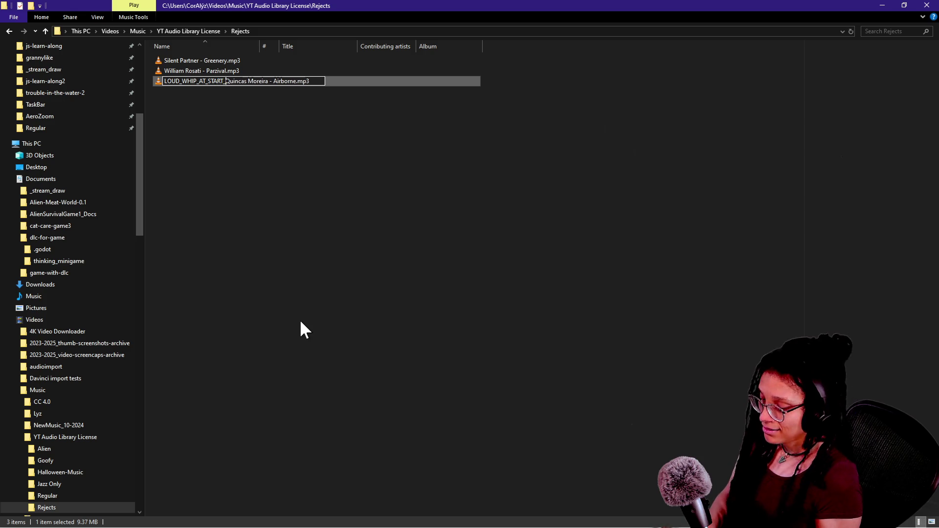
key(Return)
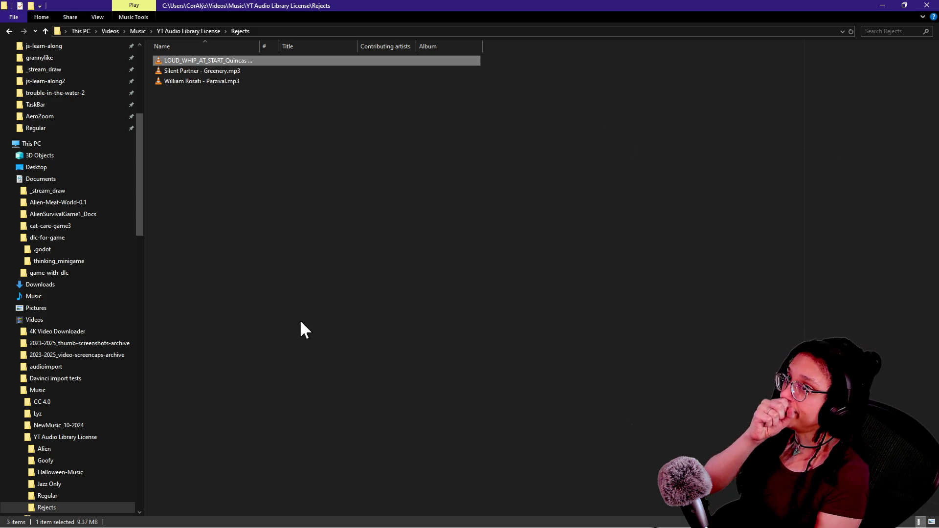
Step: Switch back to the Godot editor
key(alt+Tab)
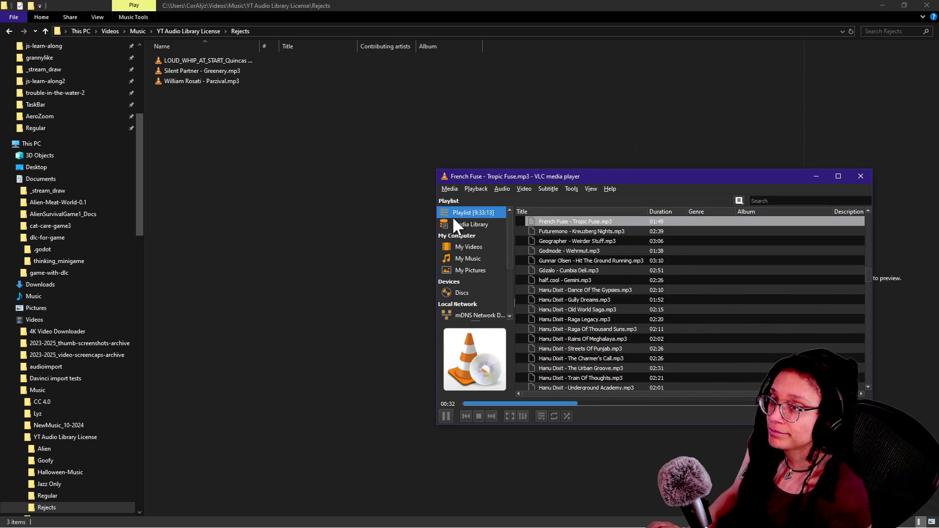
key(alt+Tab)
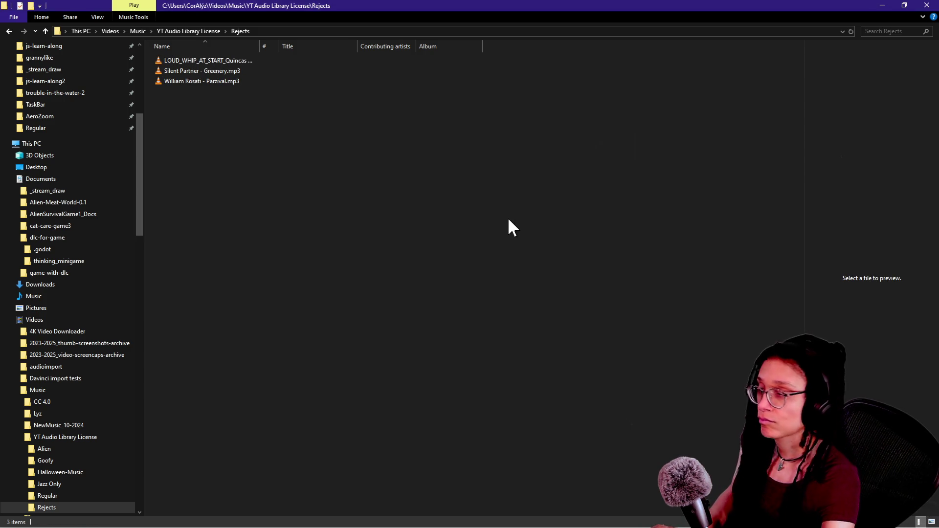
key(alt+Tab)
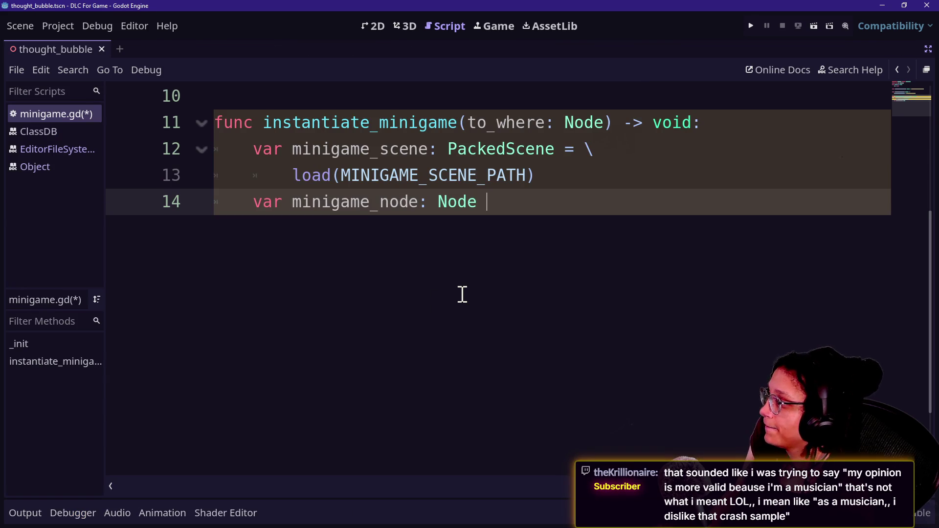
Step: Retype minigame_node as Node3D, assigned from minigame_scene as Node3D
key(Up)
key(Up)
key(Up)
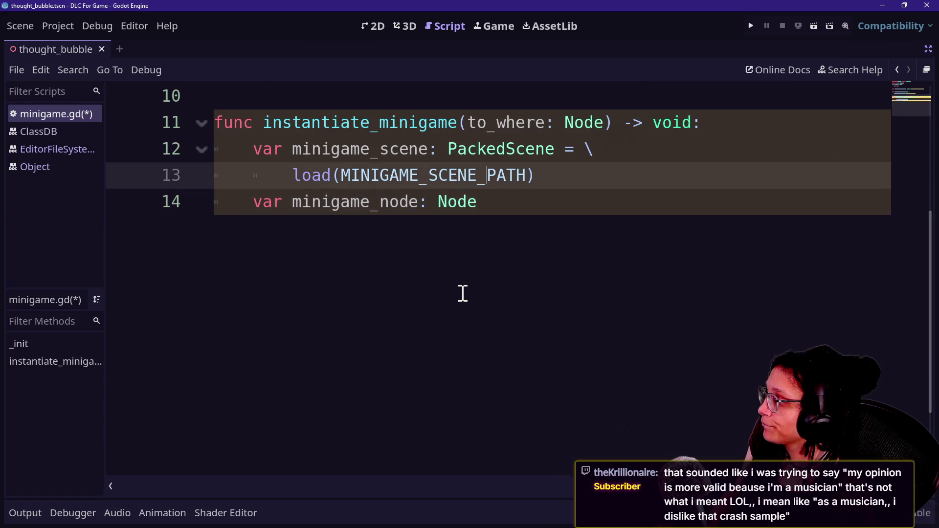
key(ctrl+minus)
scroll(462, 294, up, 1)
click(462, 293)
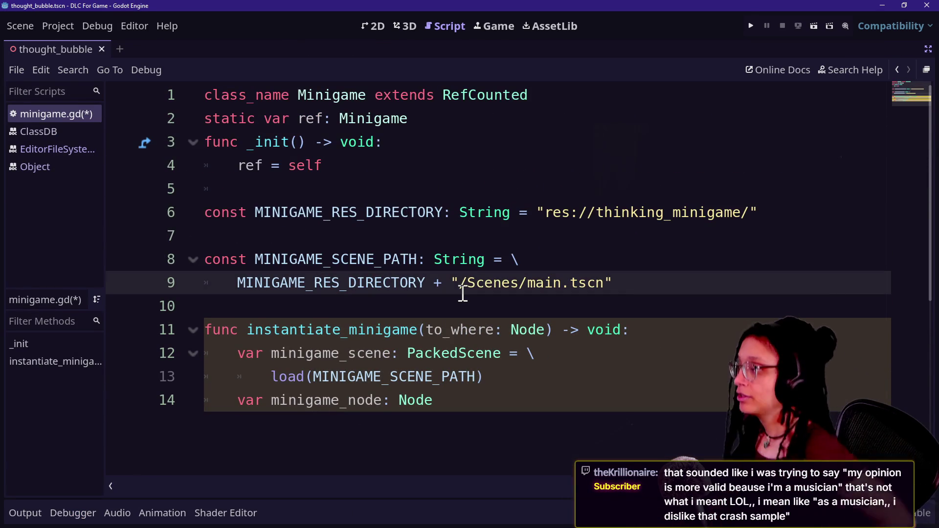
click(520, 176)
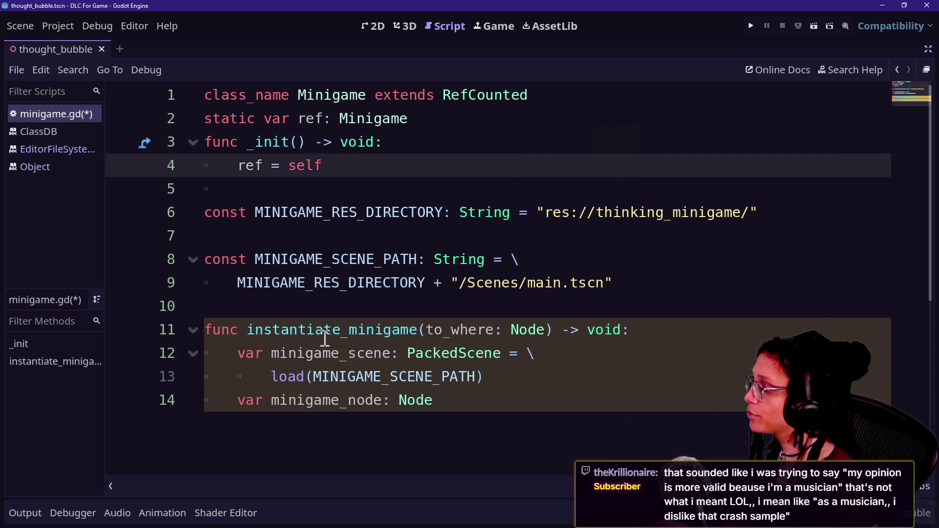
drag(325, 335, 595, 369)
key(Down)
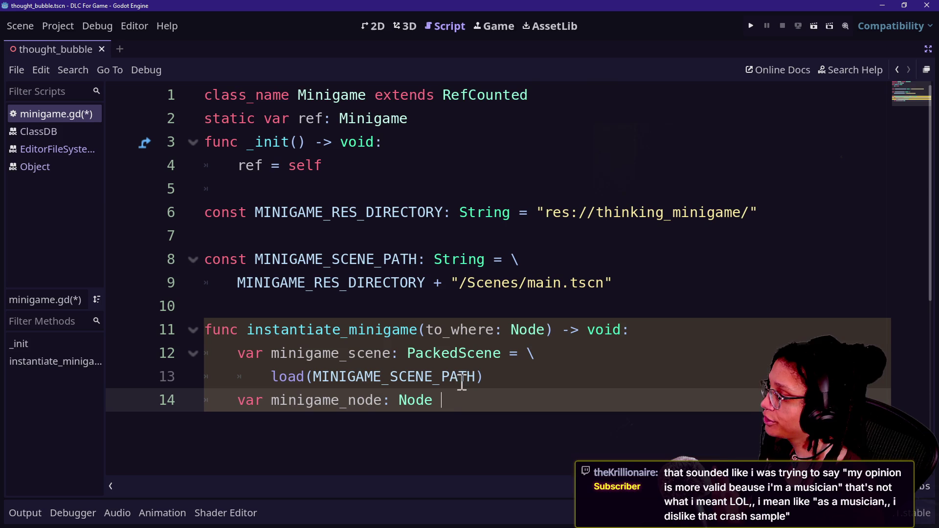
key(BackSpace)
key(BackSpace)
text(e3)
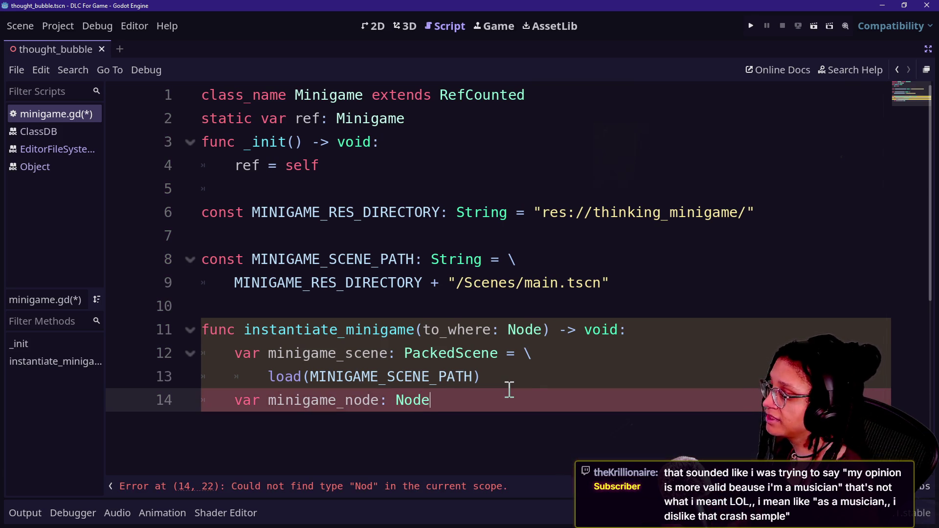
text(D)
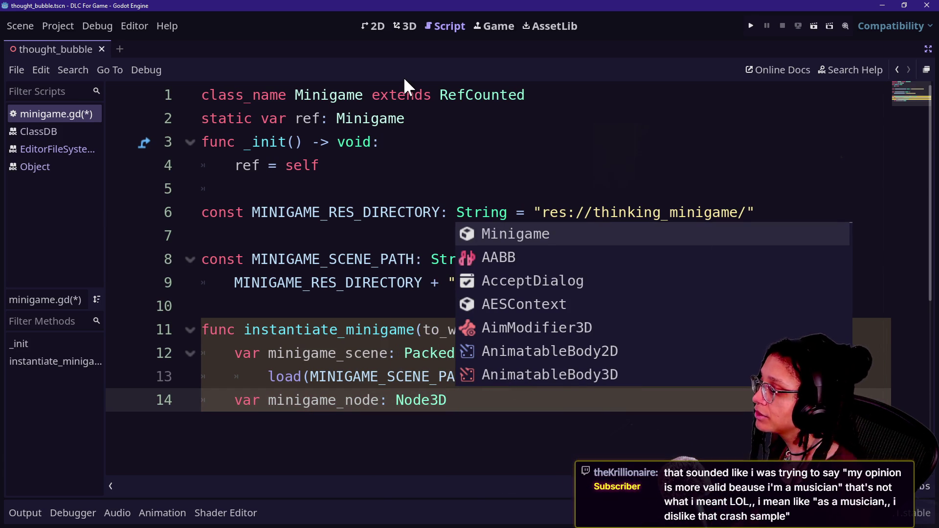
text( = minigam)
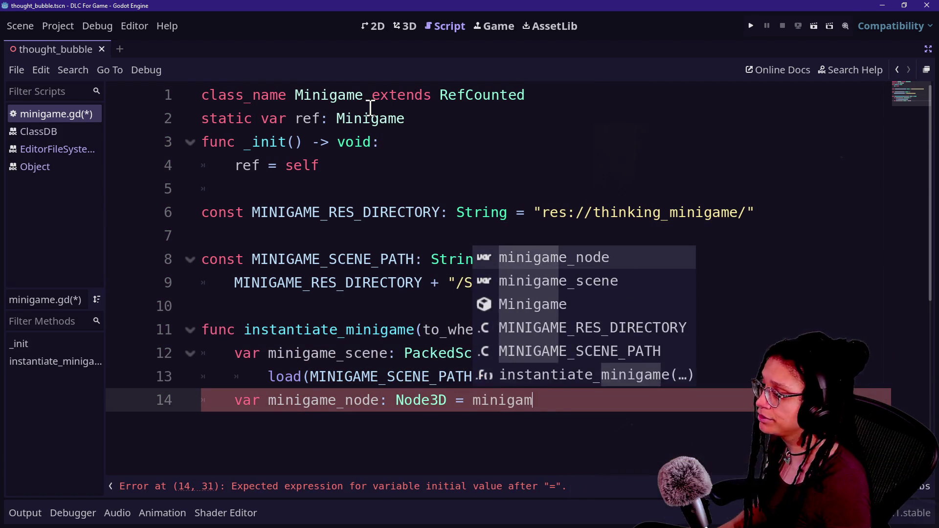
text(e_scene as )
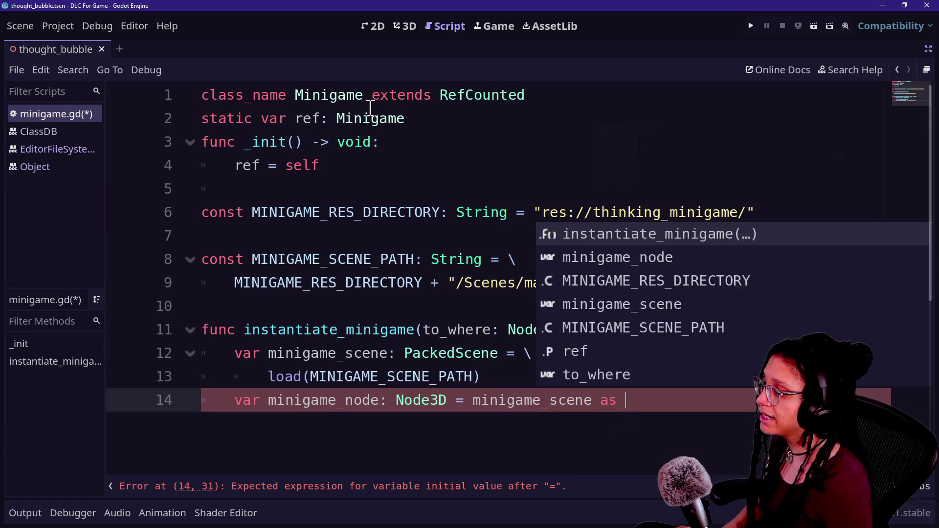
text(Node3D)
click(467, 259)
drag(465, 259, 439, 259)
Step: Call .instantiate() on minigame_scene, wrap the line after the equals sign, and save
click(713, 406)
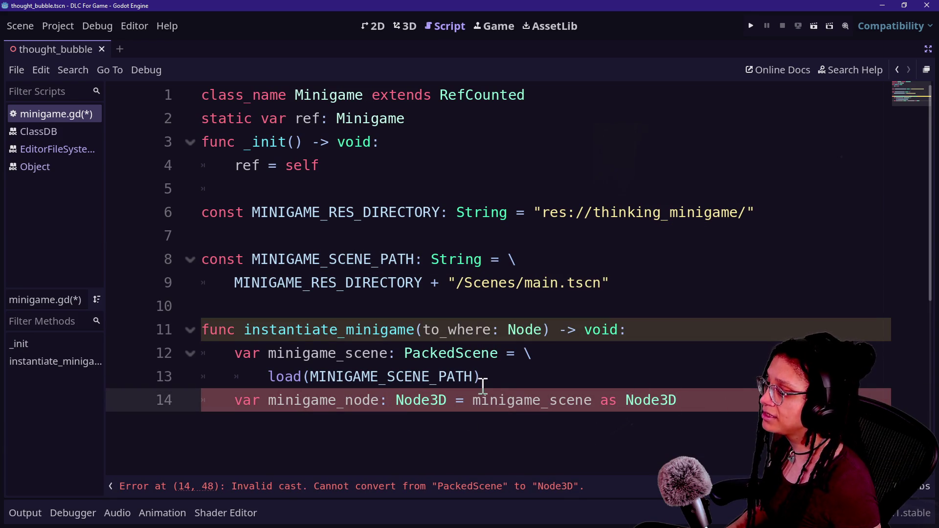
text(.instan)
key(Return)
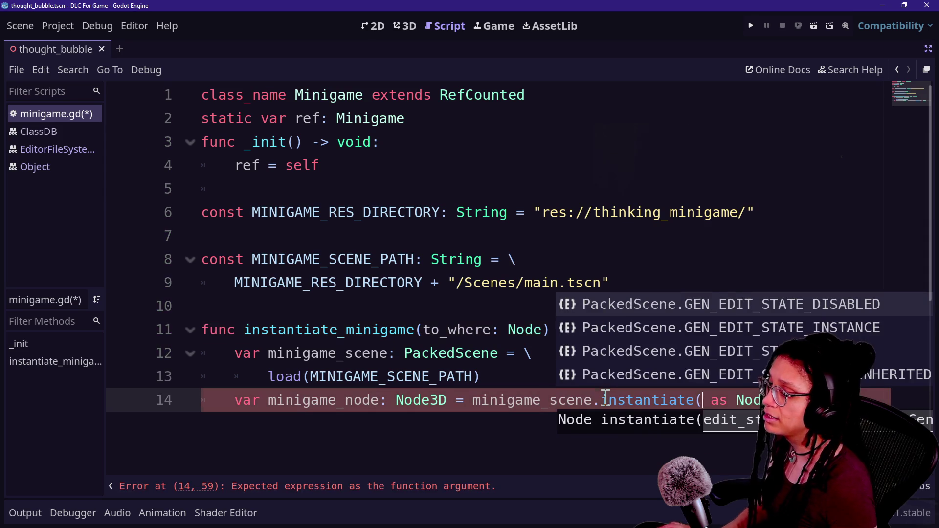
text())
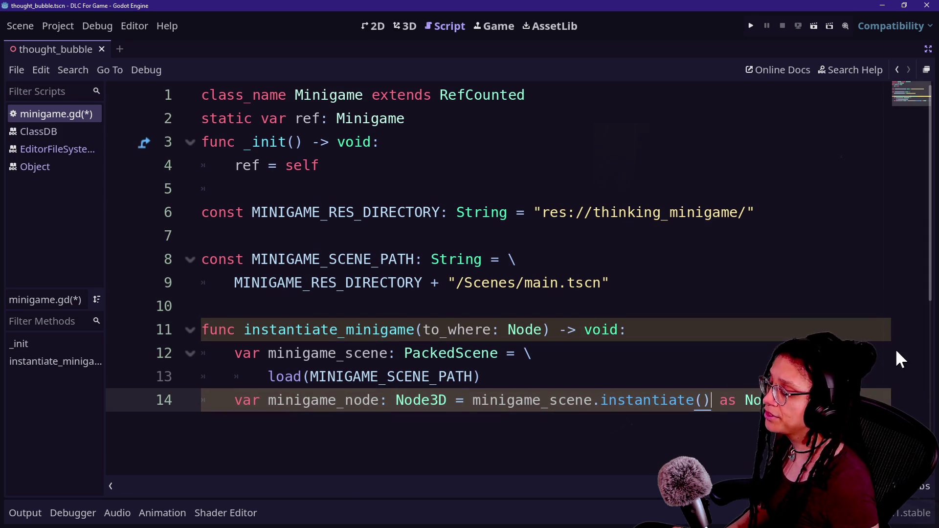
click(473, 404)
text(\)
key(Return)
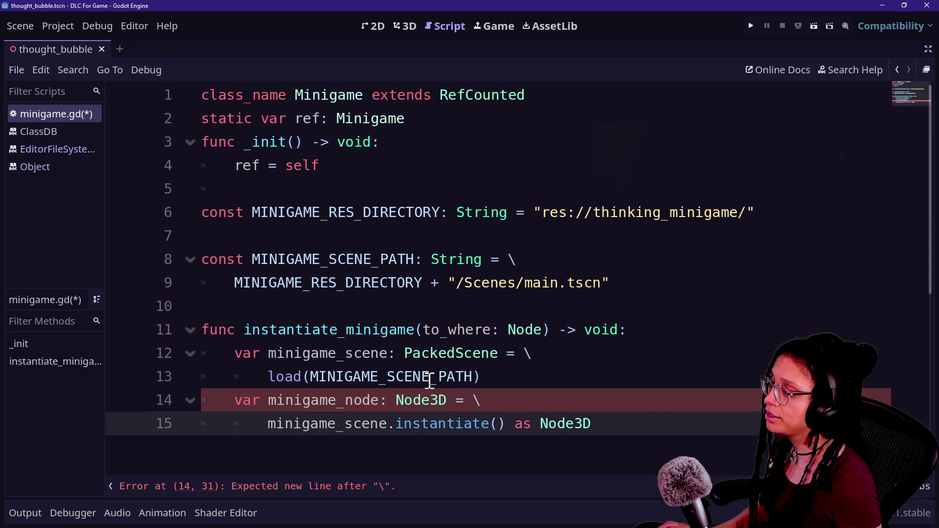
scroll(510, 342, down, 1)
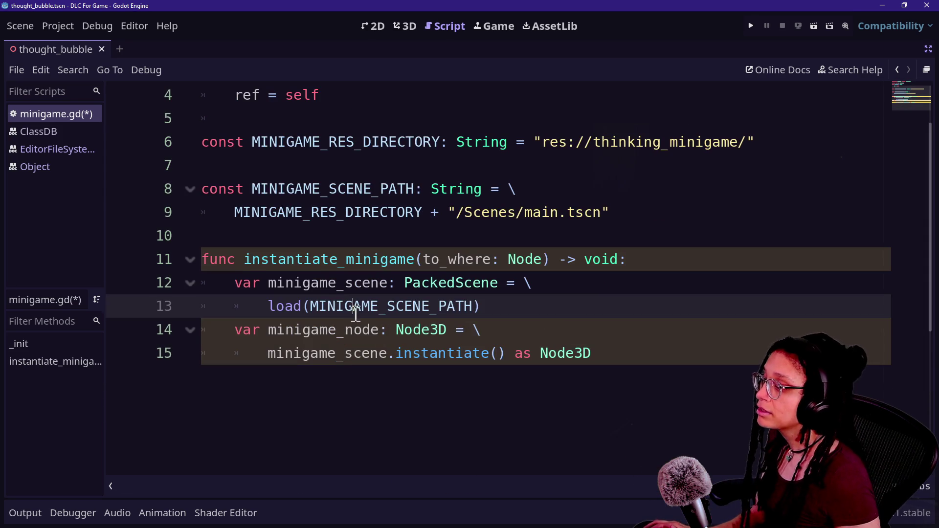
click(693, 334)
click(618, 362)
click(608, 330)
key(ctrl+s)
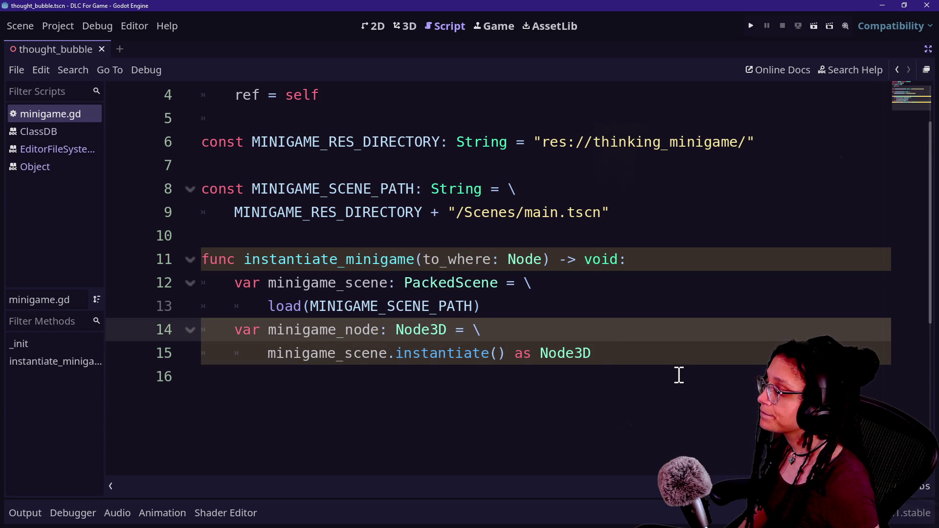
click(654, 343)
key(Return)
key(Return)
Step: Add to_where.add_child(minigame_node) below the instantiate line
key(BackSpace)
key(BackSpace)
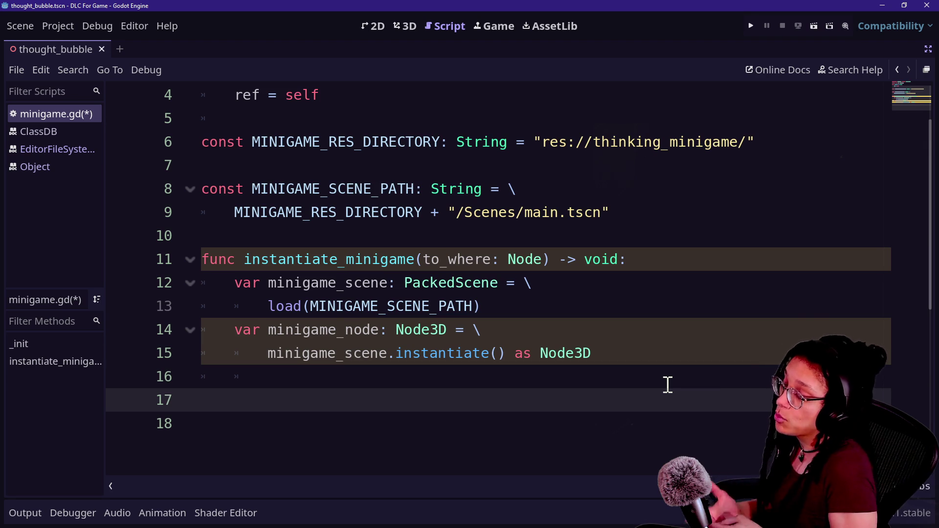
click(654, 360)
key(Return)
key(Return)
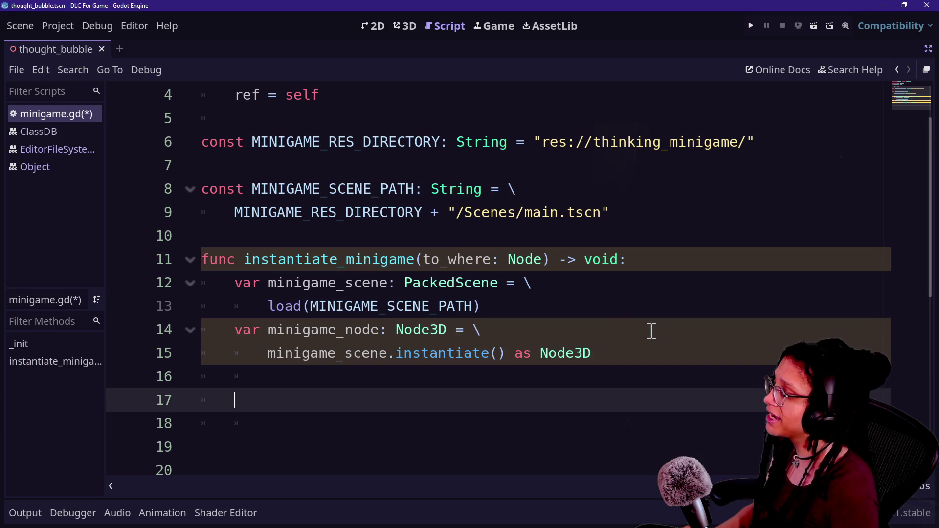
text(a)
key(BackSpace)
text(d)
key(BackSpace)
key(BackSpace)
key(BackSpace)
text(to_where)
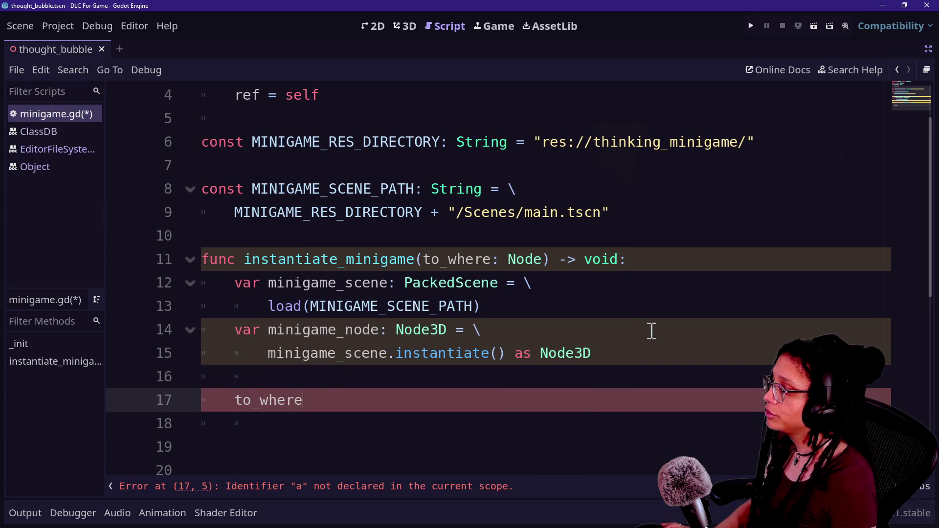
text(.)
key(Return)
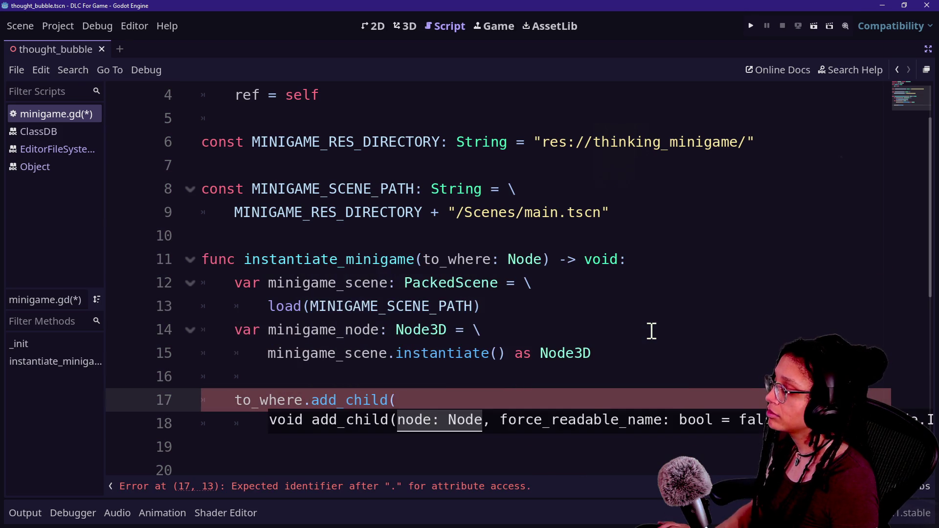
text(minigame_)
key(Return)
text())
Step: Save the script and tidy the blank lines after the add_child call
drag(440, 354, 620, 387)
click(562, 390)
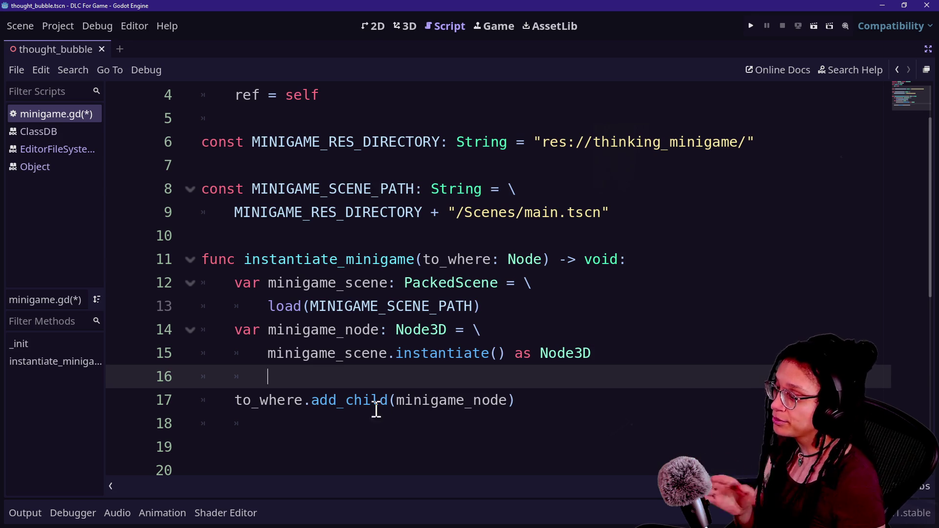
key(ctrl+s)
click(568, 416)
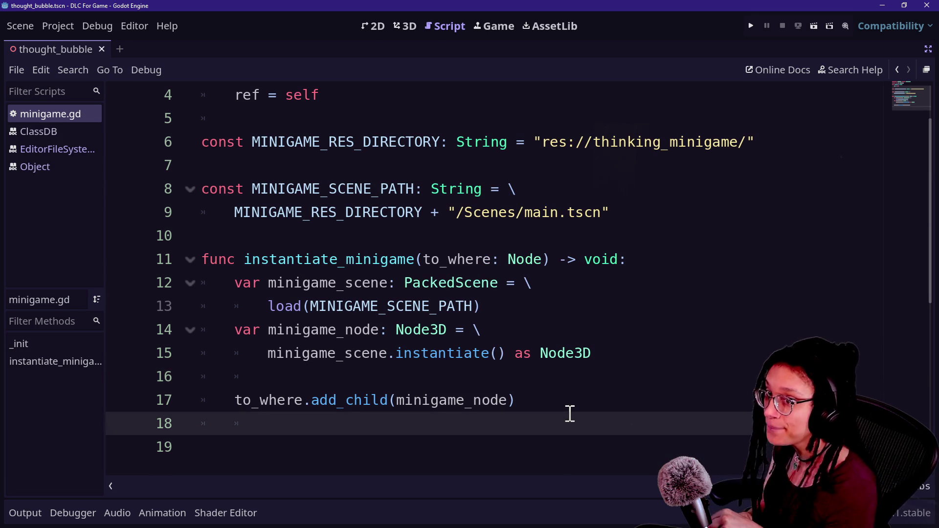
key(BackSpace)
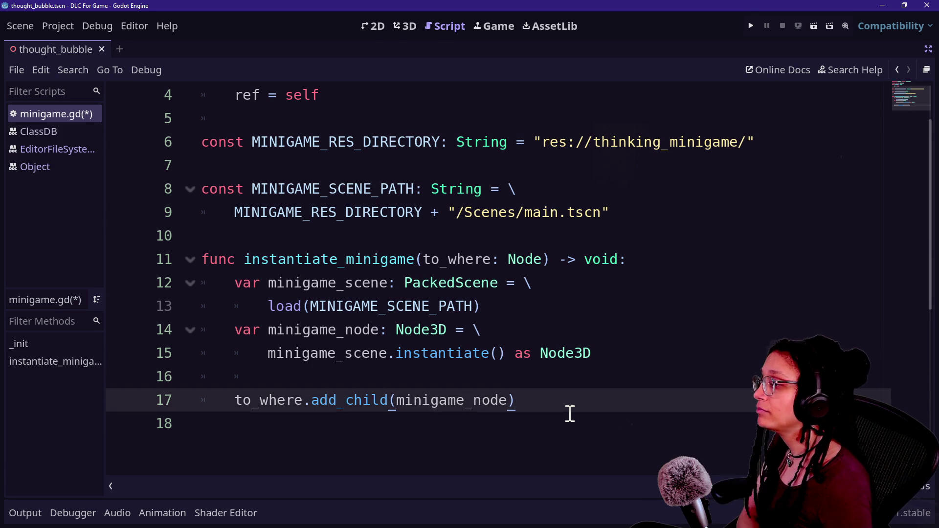
key(Return)
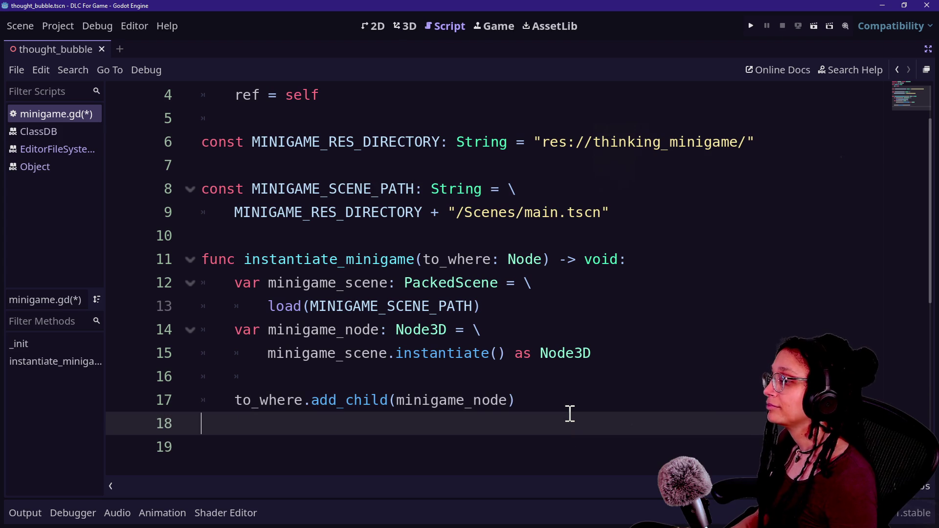
Step: Begin a new function below add_child, drafting and discarding several candidate names
key(Return)
text(func _)
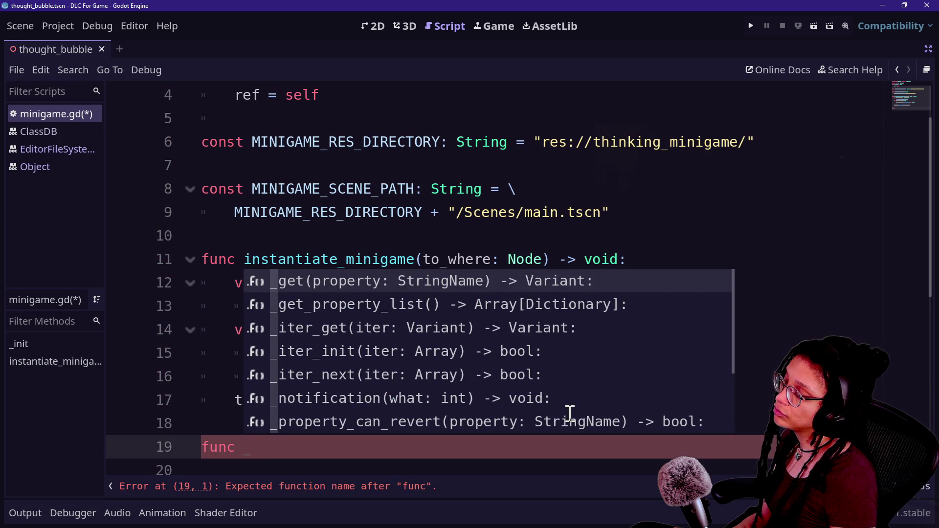
text(un)
key(BackSpace)
text(unique_sr)
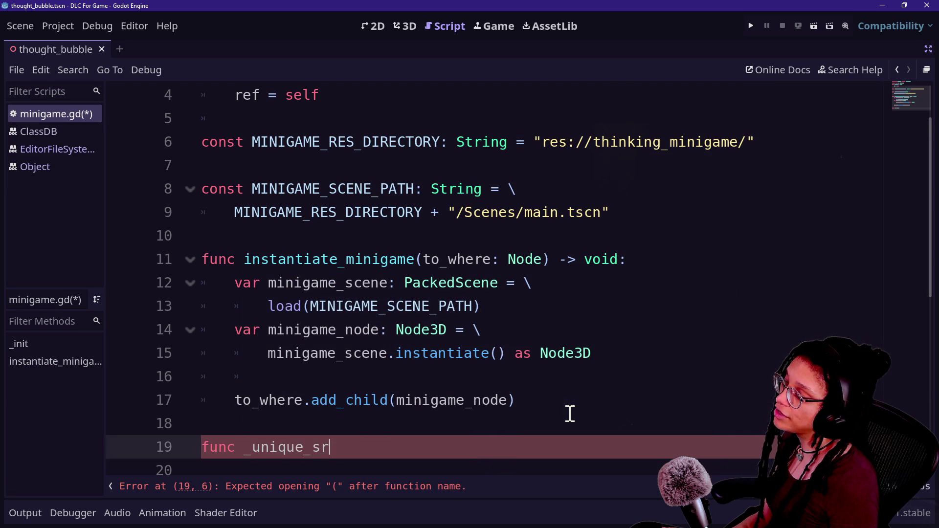
key(Caps_Lock)
text(AT_H)
key(BackSpace)
key(BackSpace)
key(BackSpace)
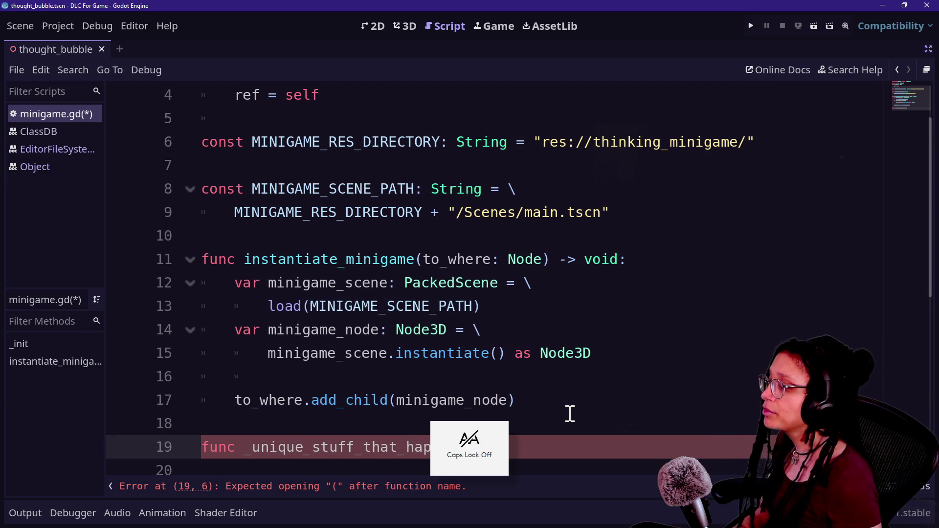
right_click(570, 414)
click(558, 432)
click(556, 445)
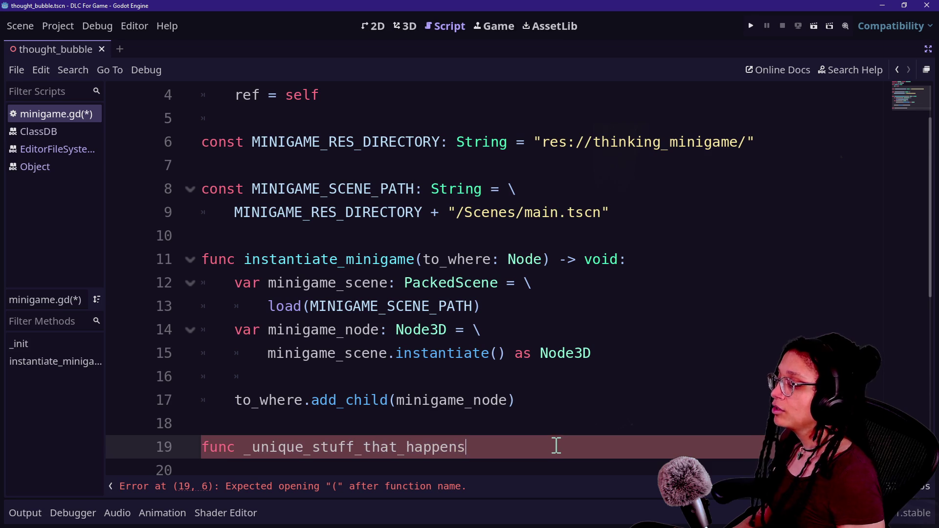
key(BackSpace)
key(BackSpace)
key(BackSpace)
text(hat)
key(BackSpace)
key(BackSpace)
key(BackSpace)
key(BackSpace)
text(do_what-)
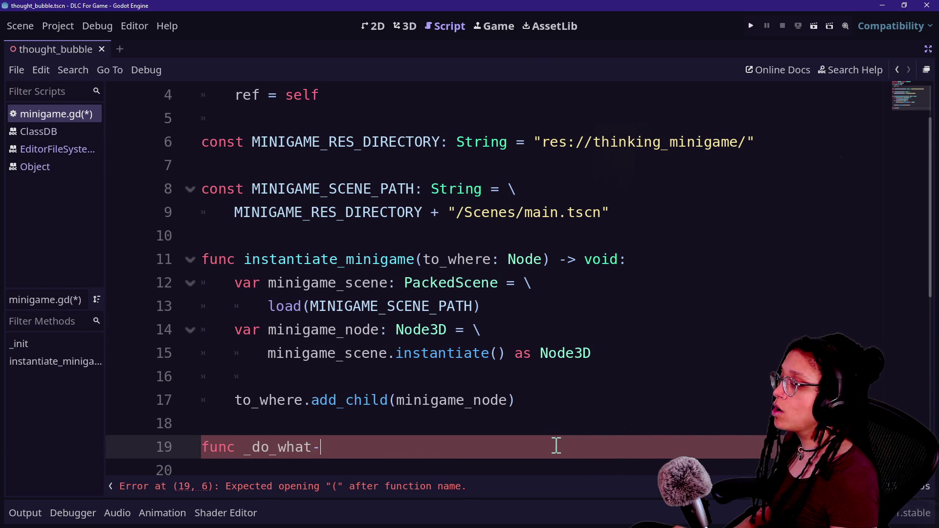
key(BackSpace)
key(BackSpace)
key(BackSpace)
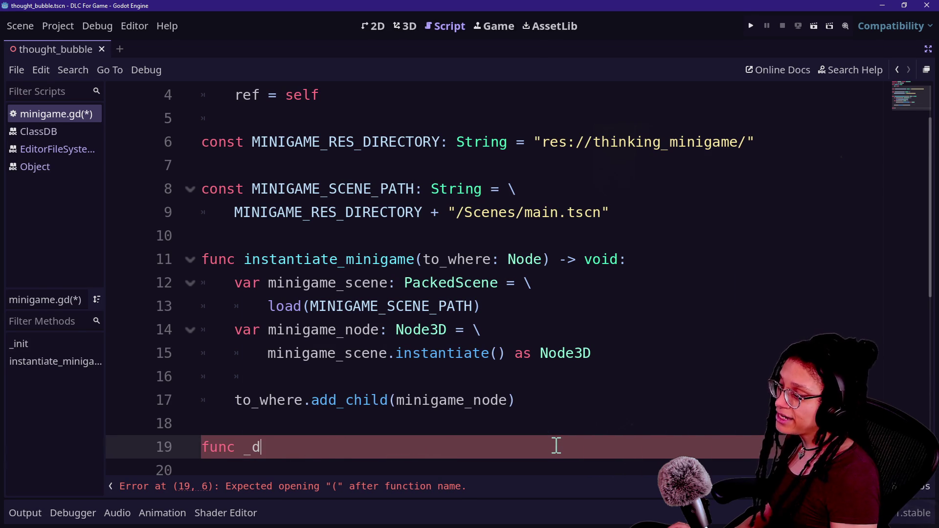
key(ctrl+equal)
scroll(556, 445, down, 5)
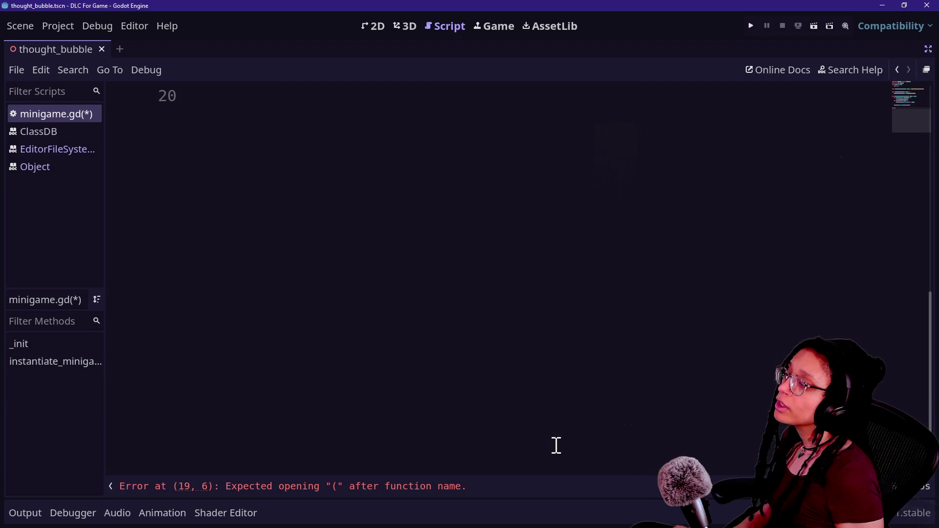
scroll(556, 445, up, 3)
Step: Settle on the header func _configure_instance() -> void: and start its body
key(BackSpace)
text(a)
key(BackSpace)
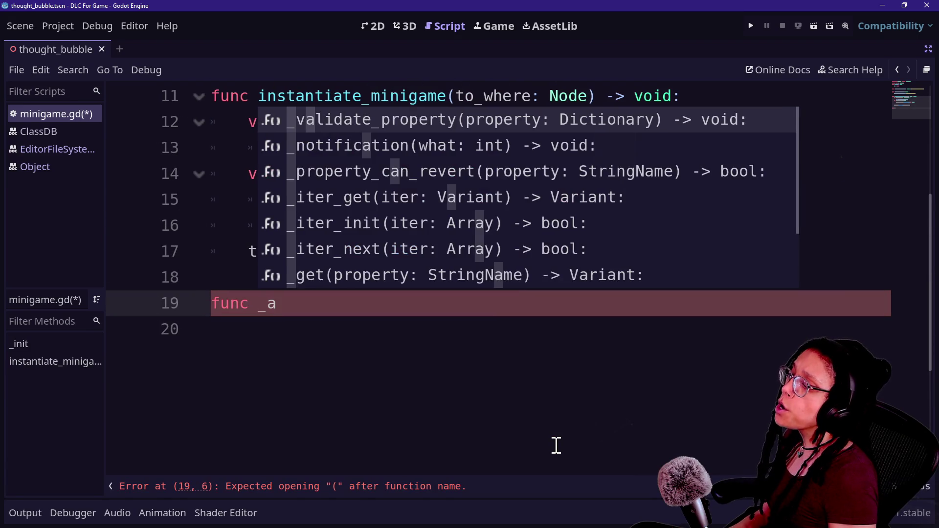
text(ad)
key(BackSpace)
key(BackSpace)
key(BackSpace)
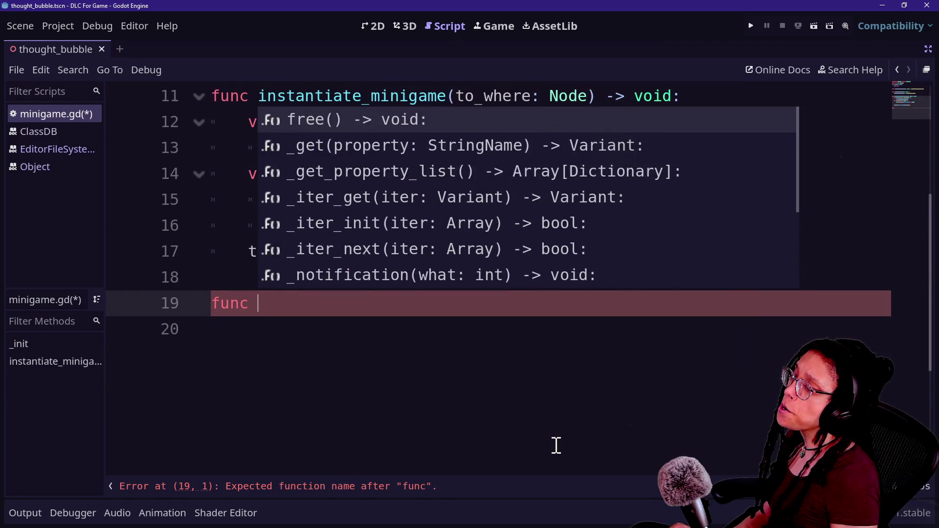
text(_add_)
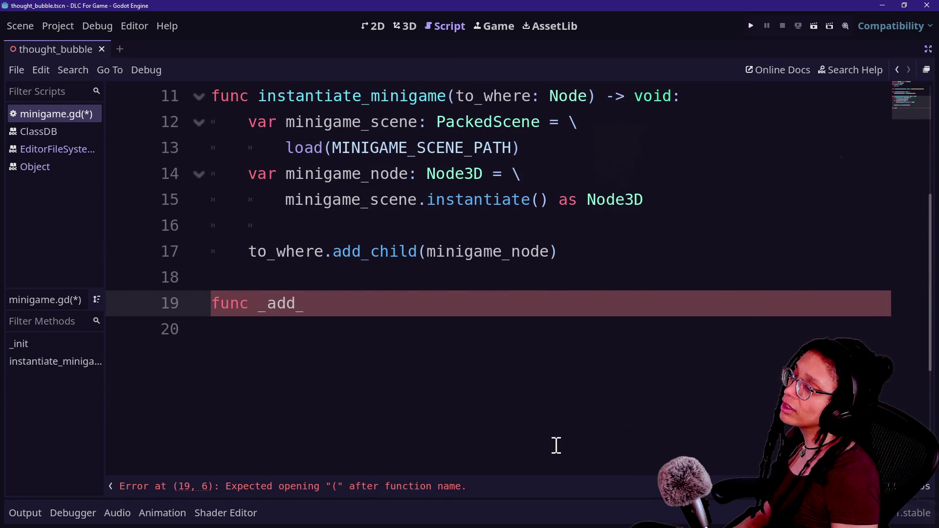
text(minigame_and)
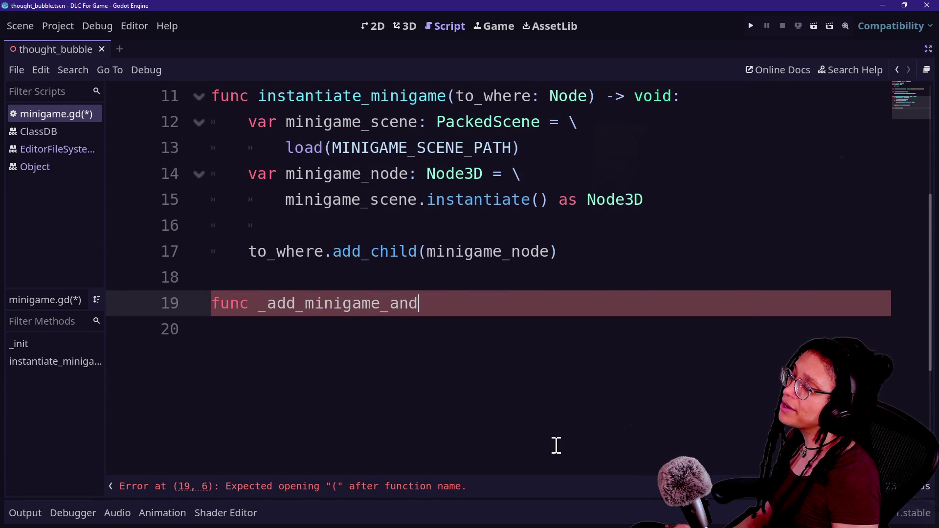
key(BackSpace)
key(BackSpace)
key(BackSpace)
text(pos)
key(BackSpace)
key(BackSpace)
key(BackSpace)
key(BackSpace)
text(m)
key(BackSpace)
text(_configure_insta)
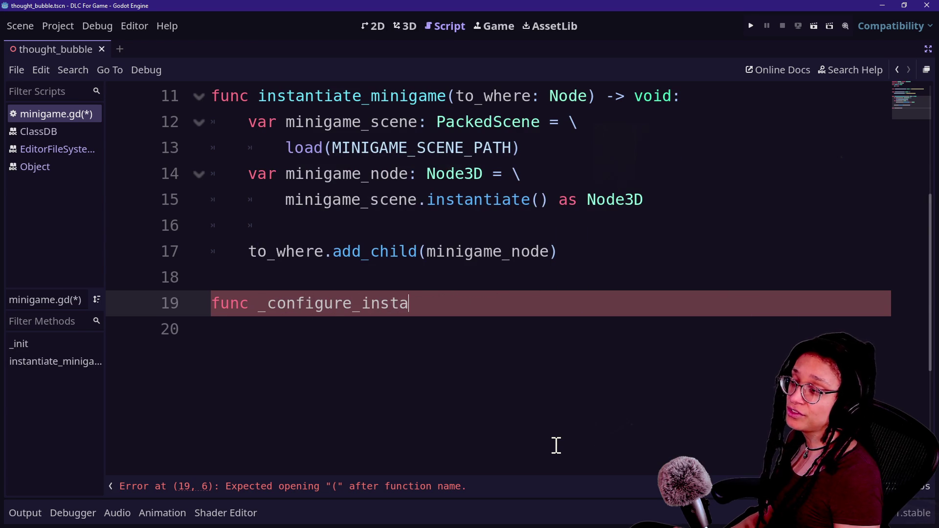
text(nce)
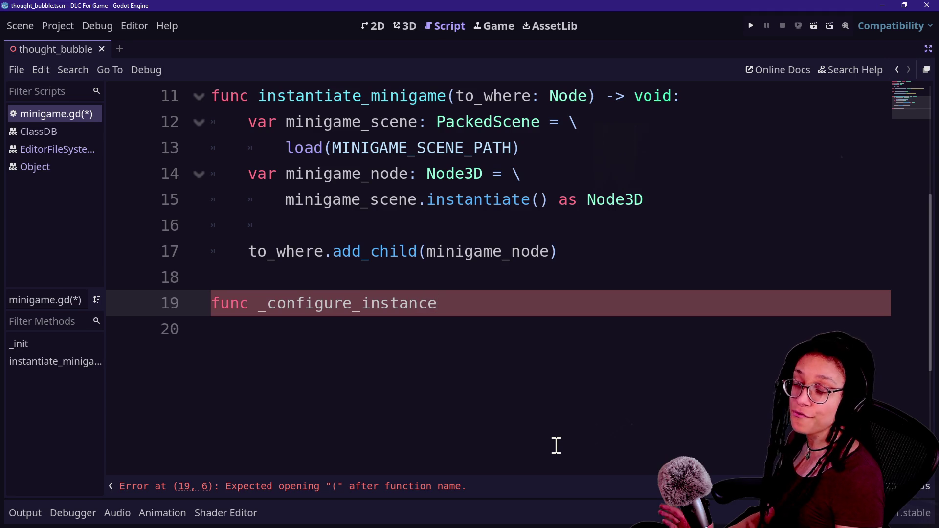
text(())
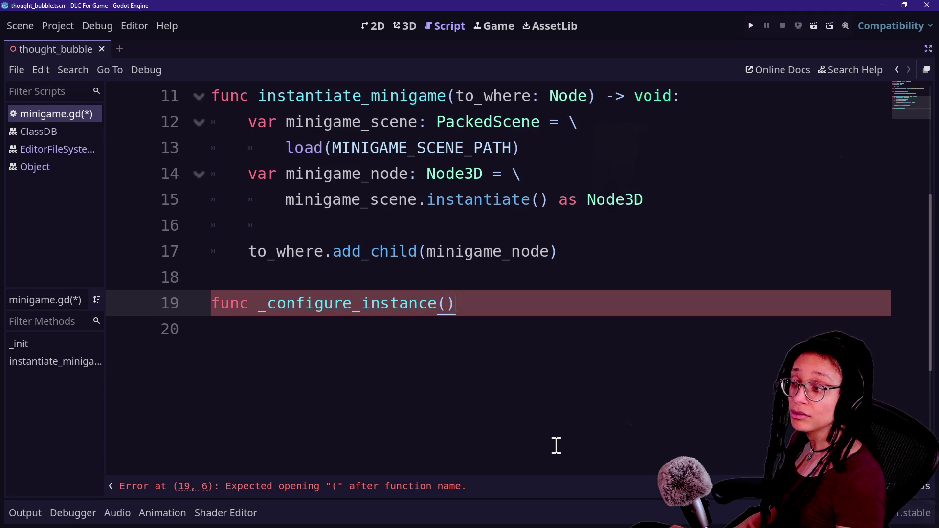
text( -> void:)
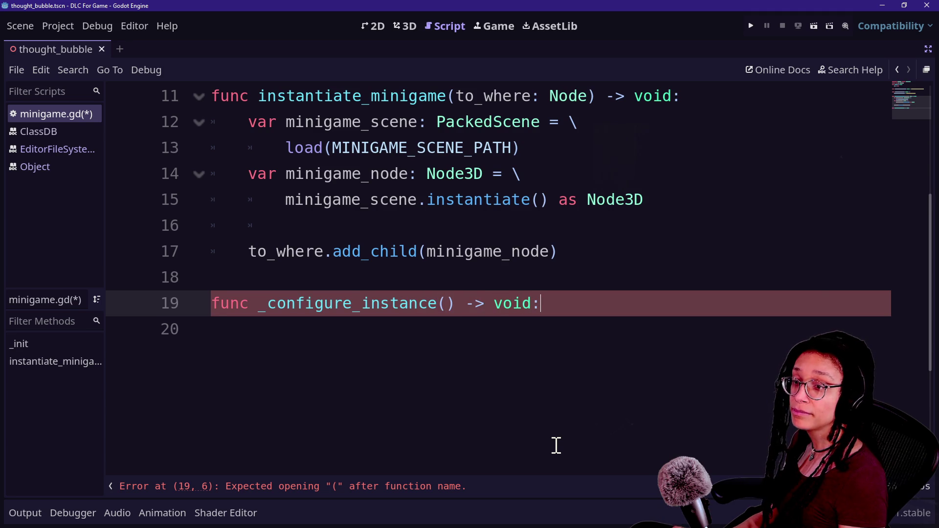
key(Return)
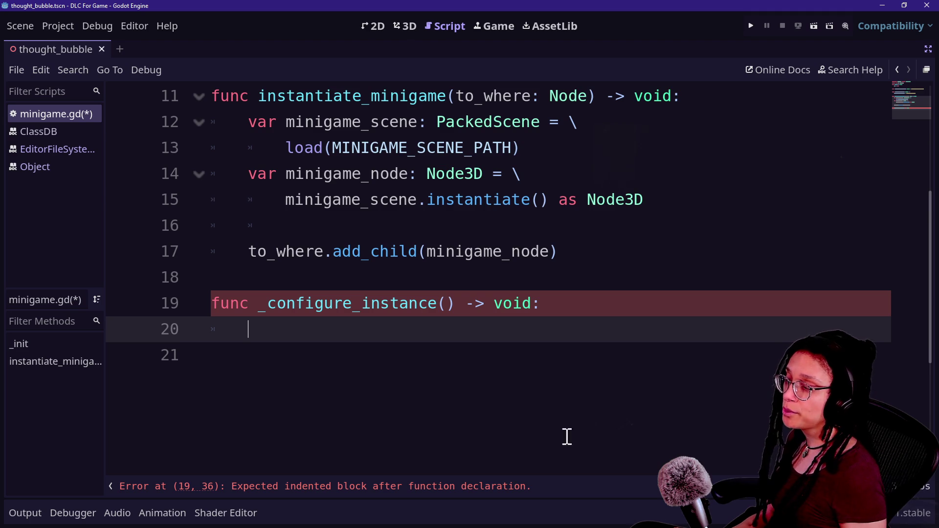
Step: Call _configure_instance(minigame_node) after add_child, add an instance: Node3D parameter, and save
click(632, 251)
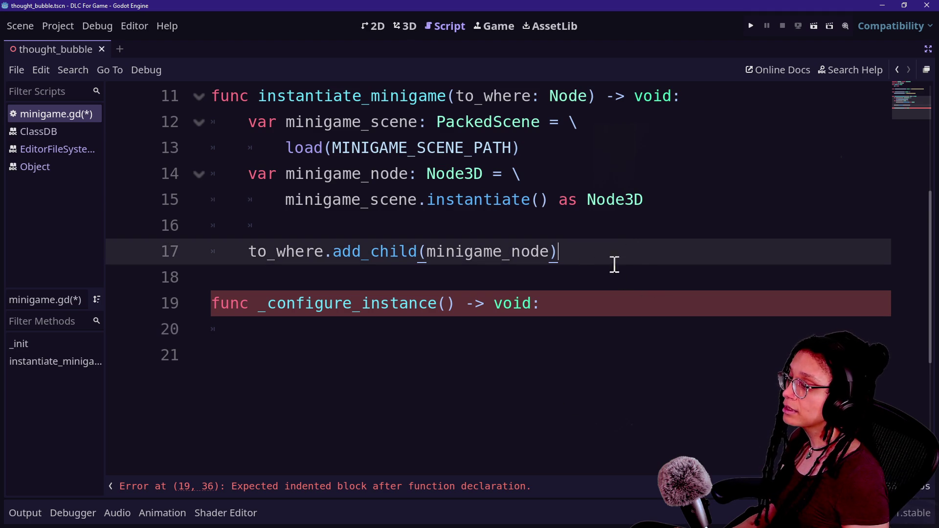
text(_configure_)
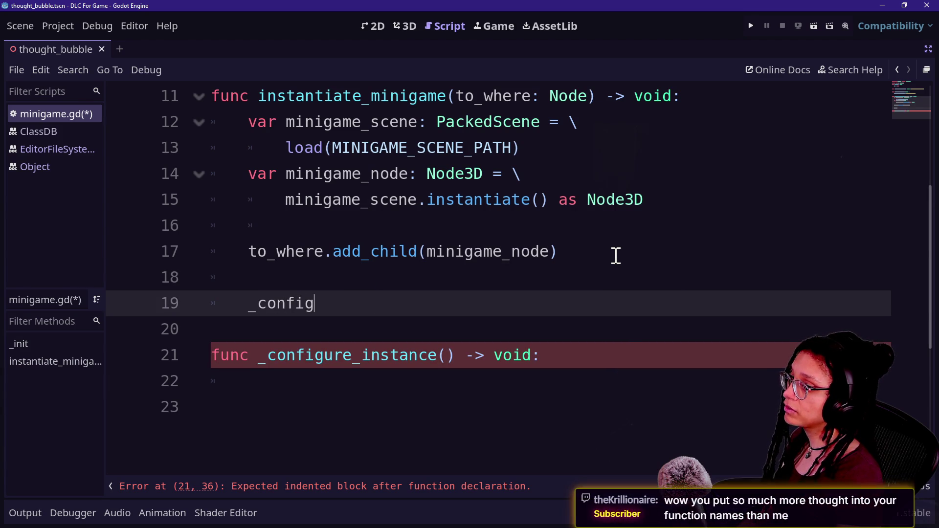
text(instance()
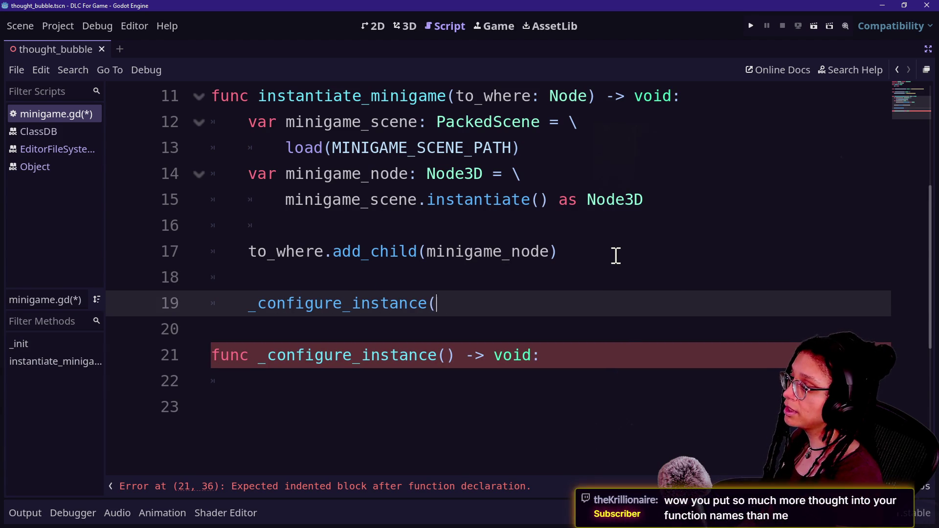
text(minigame_node)
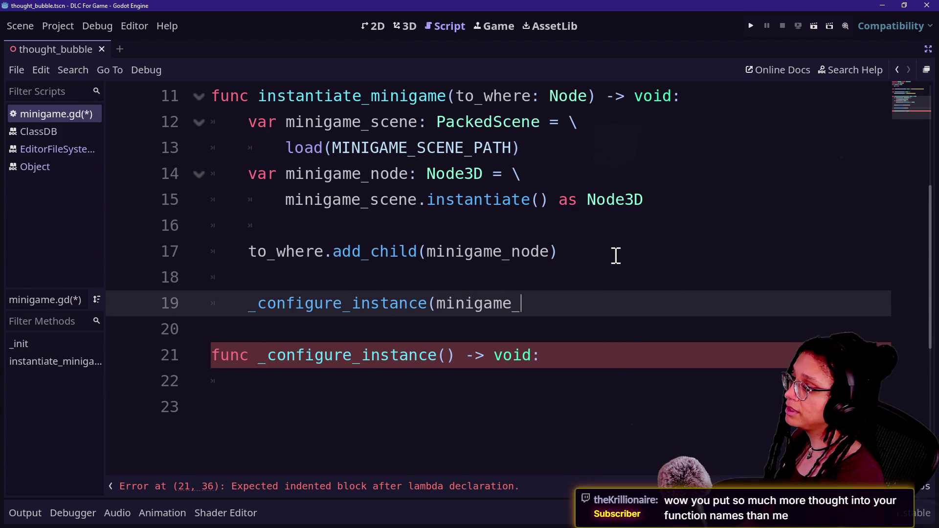
click(448, 355)
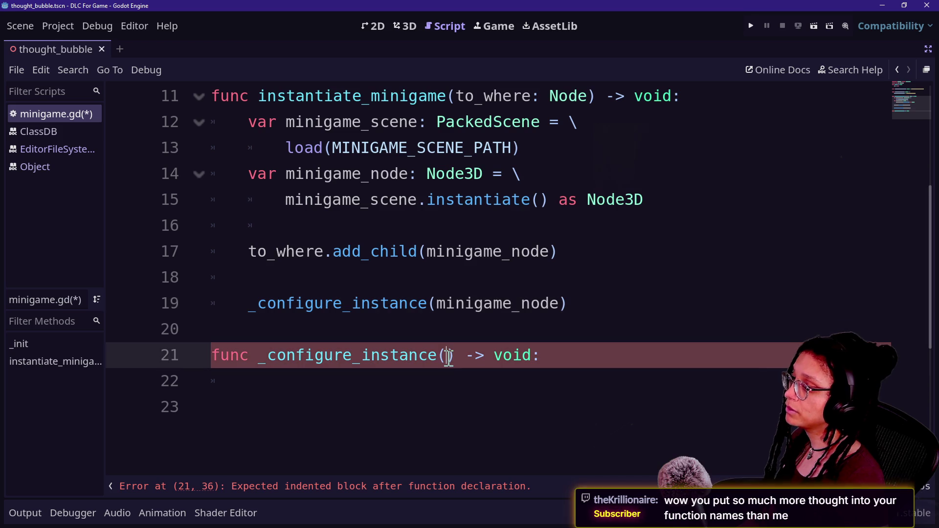
text(instance)
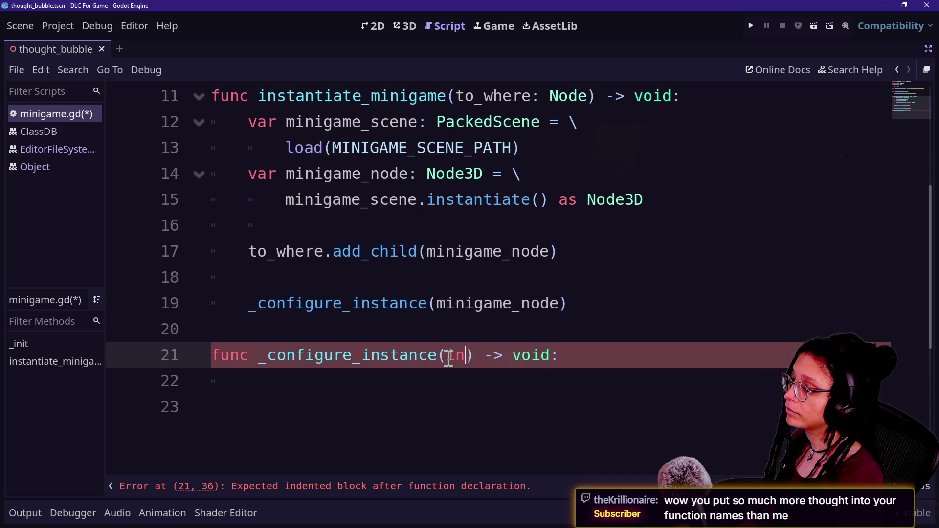
text(: )
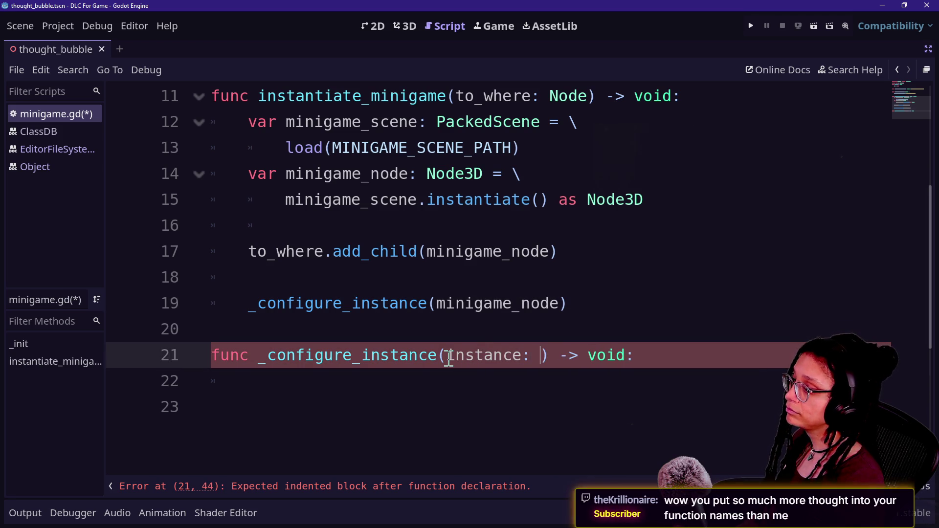
text(Node3D)
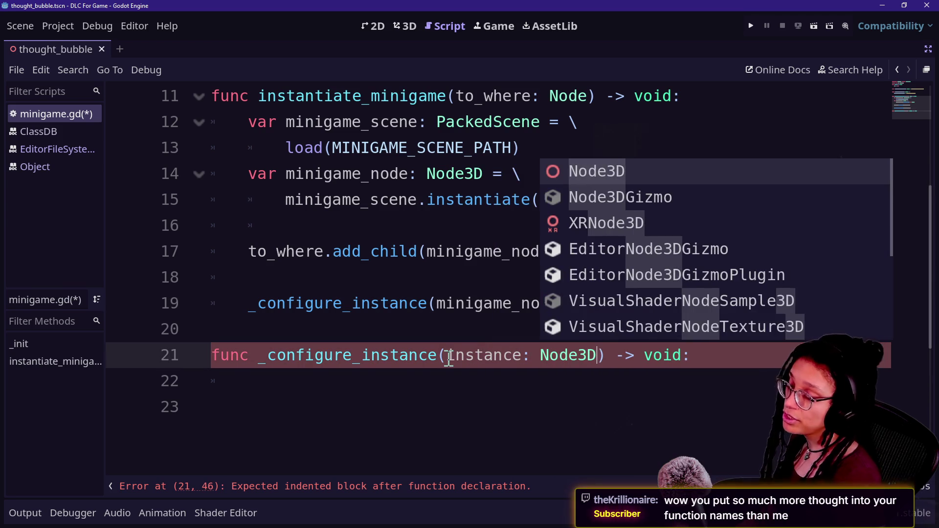
click(311, 289)
key(ctrl+s)
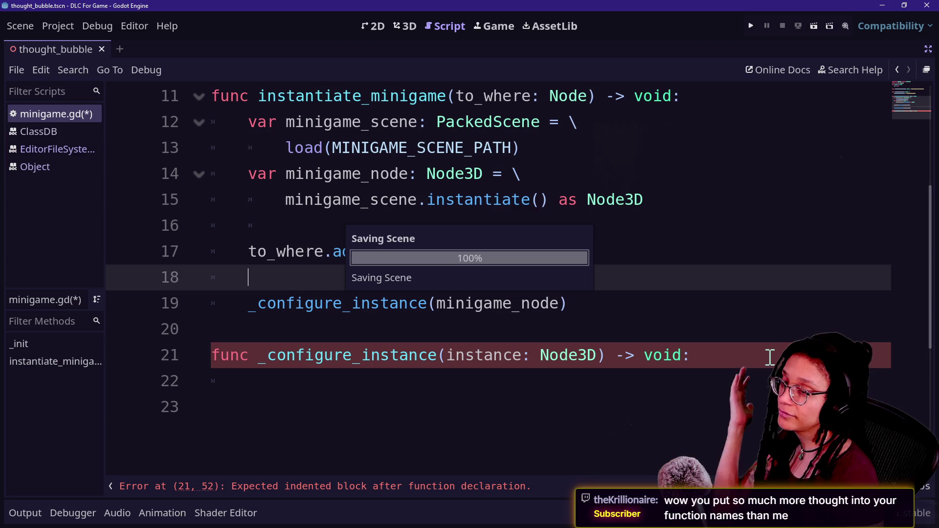
click(769, 358)
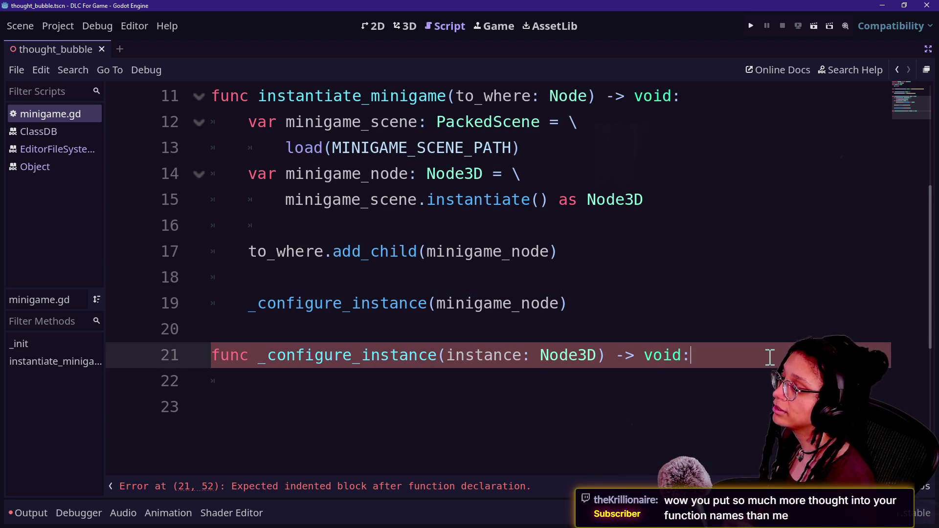
Step: Open indented body lines beneath the _configure_instance(instance: Node3D) header
key(Return)
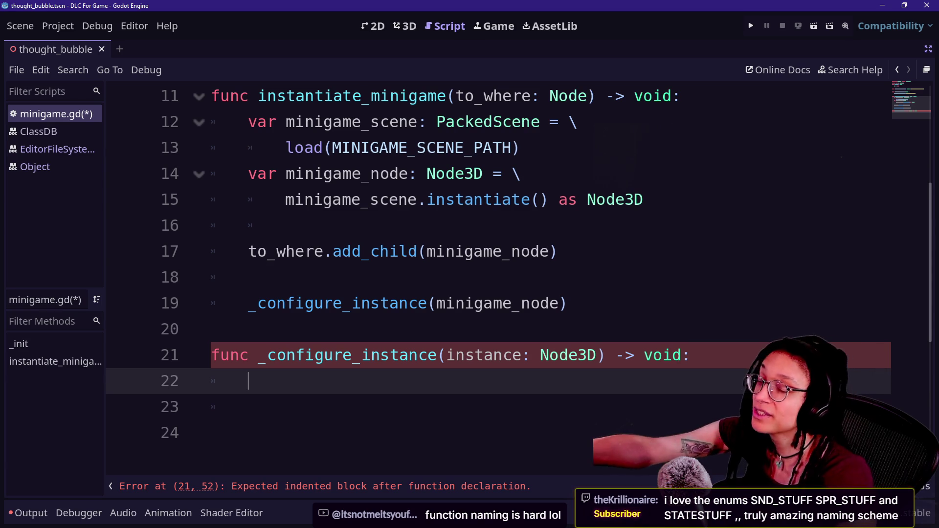
drag(254, 359, 550, 371)
mouse_move(457, 361)
mouse_down()
mouse_move(471, 361)
mouse_move(250, 348)
mouse_move(264, 348)
mouse_up()
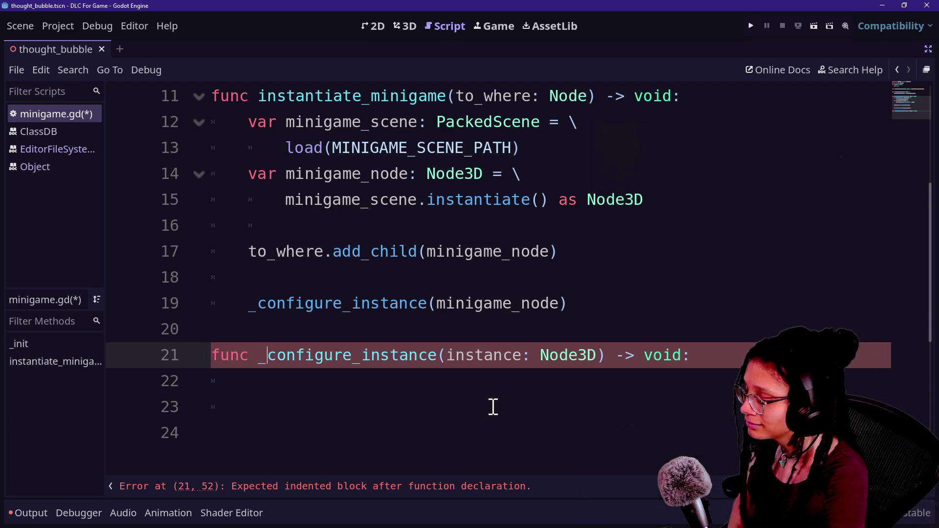
click(493, 407)
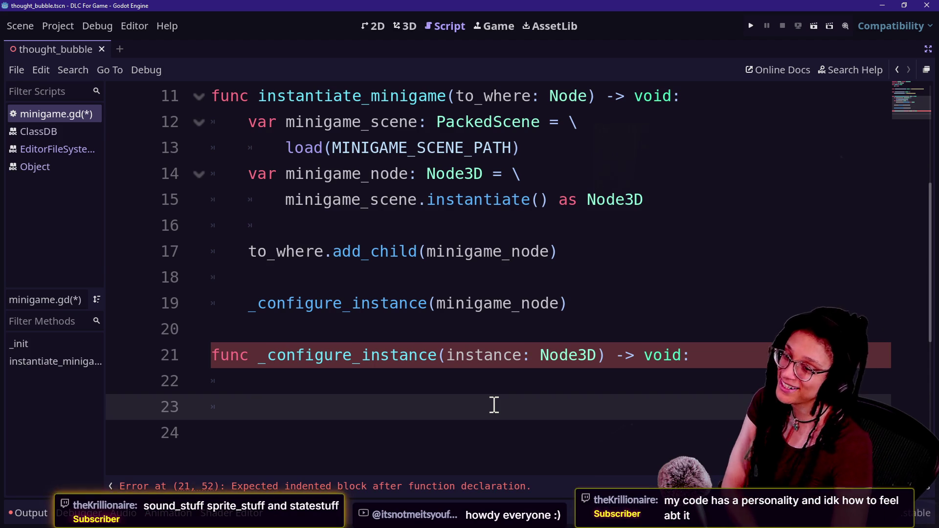
Step: Delete the extra blank line 23, then switch to the browser stream chat
key(BackSpace)
key(BackSpace)
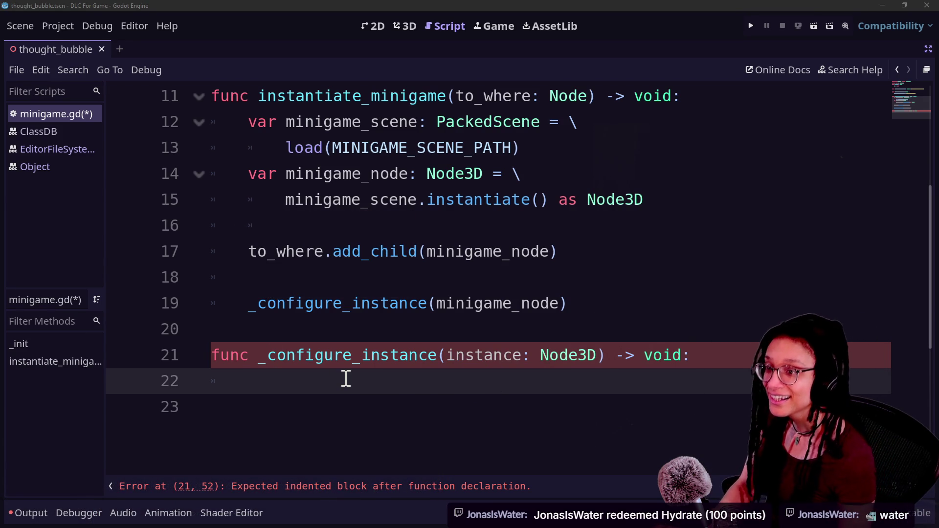
key(alt+Tab)
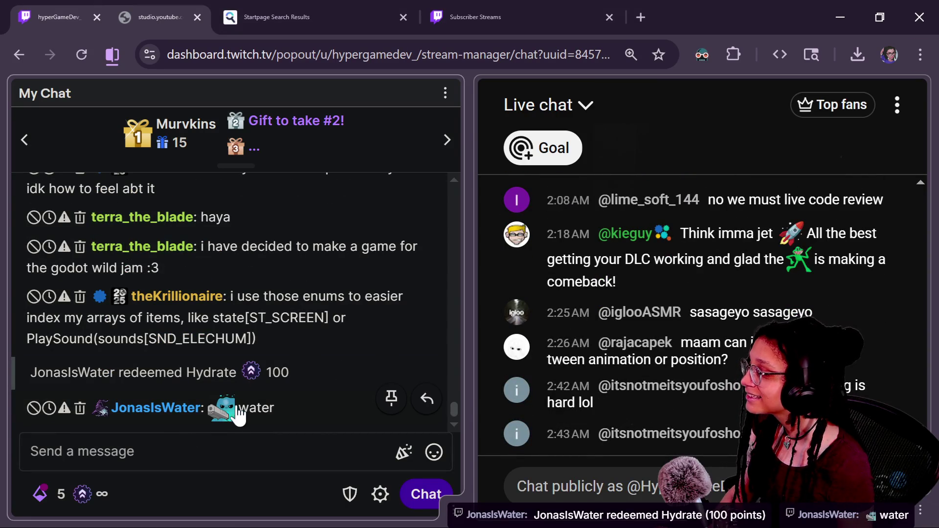
Step: View and close the emote card from the latest chat message, then return to Godot
click(221, 410)
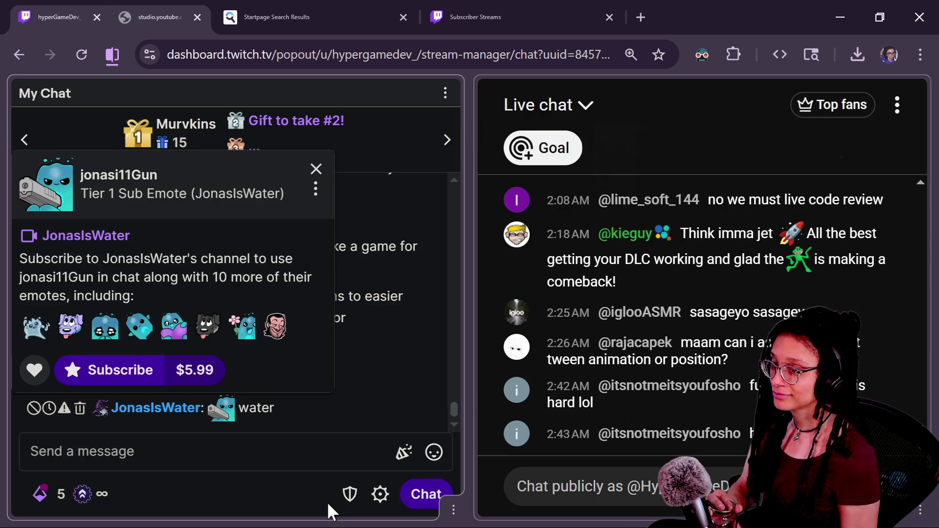
click(287, 452)
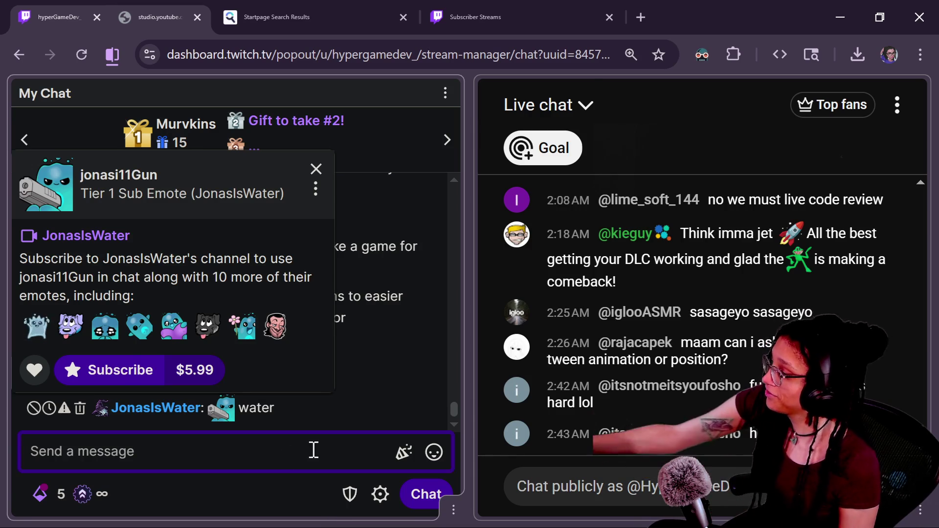
click(316, 169)
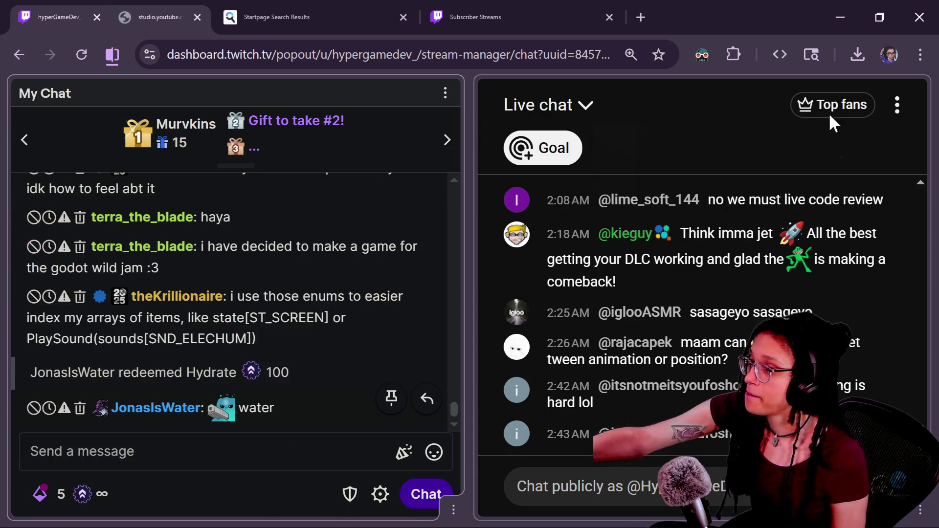
key(alt+Tab)
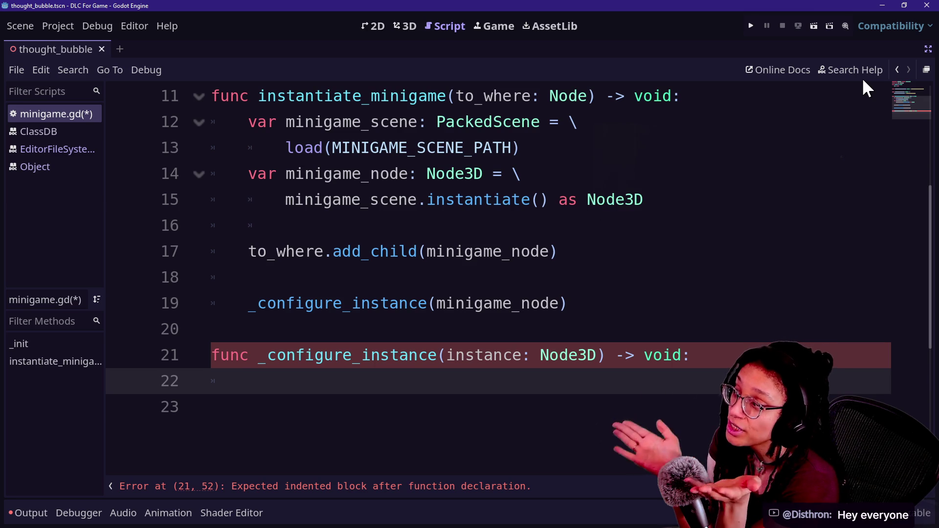
Step: Add var _minigame_active: bool = false below the scene path constant, followed by a blank line
scroll(598, 262, up, 4)
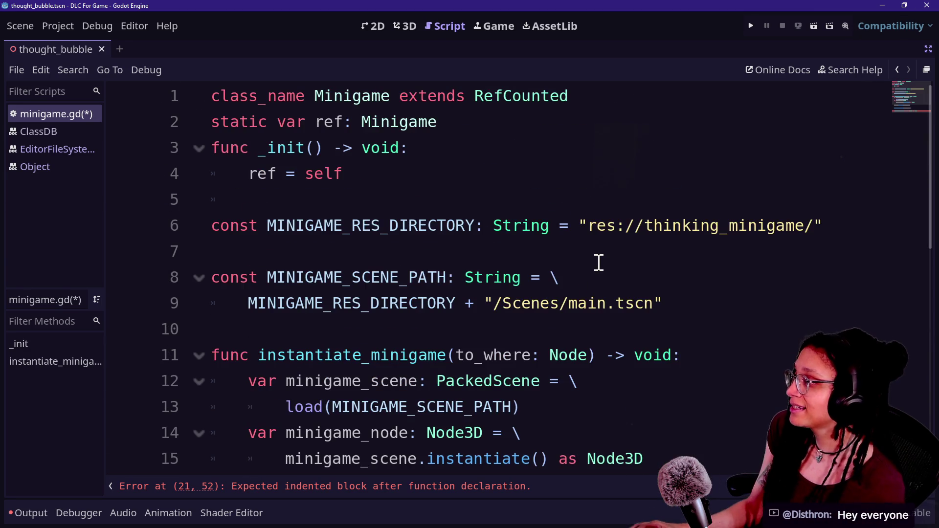
click(719, 298)
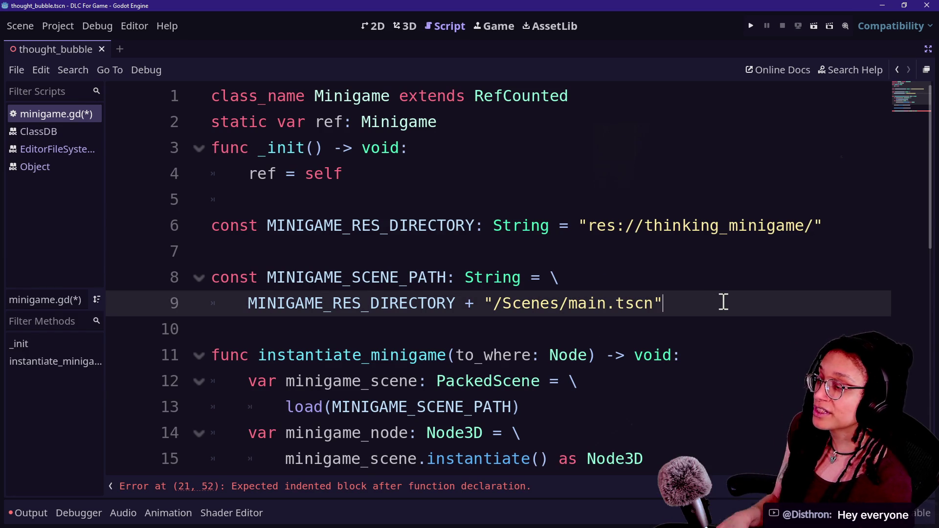
click(199, 355)
click(419, 355)
click(199, 356)
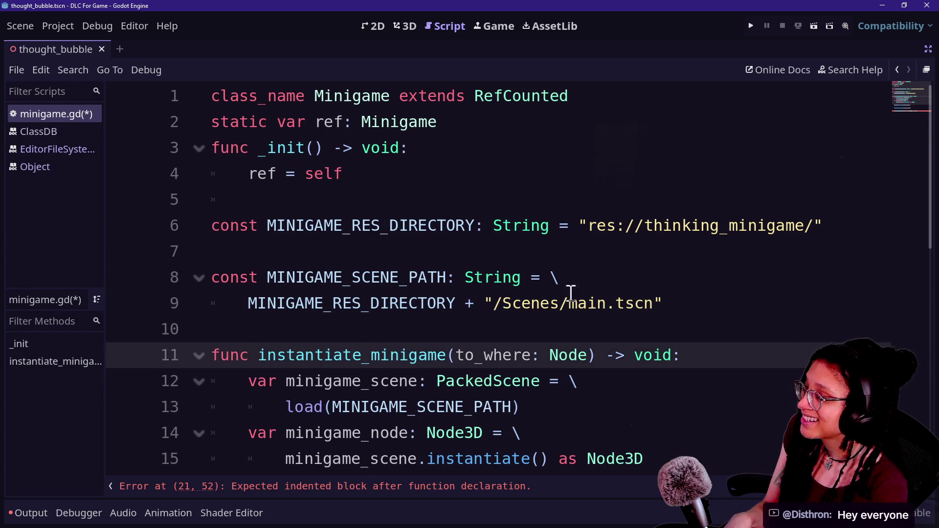
click(677, 302)
key(Return)
key(Return)
key(BackSpace)
text(var minigame_active:)
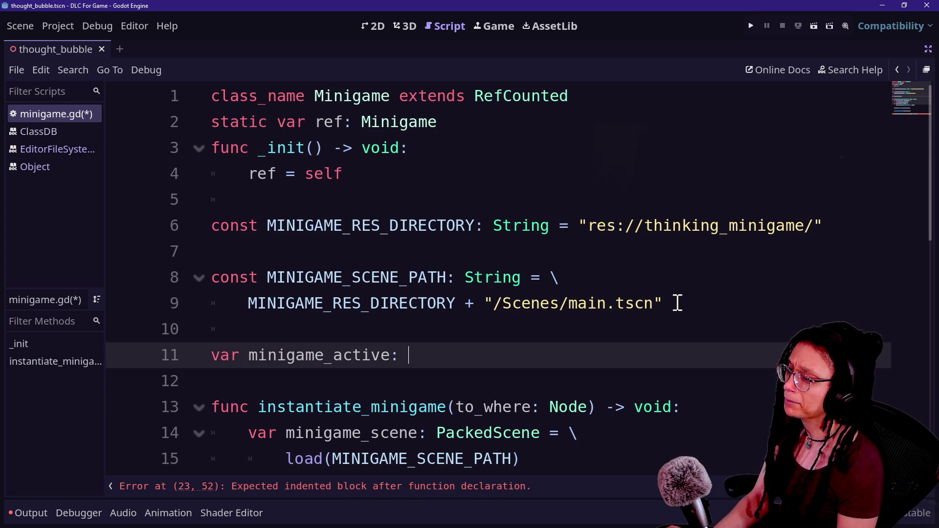
key(BackSpace)
key(BackSpace)
key(BackSpace)
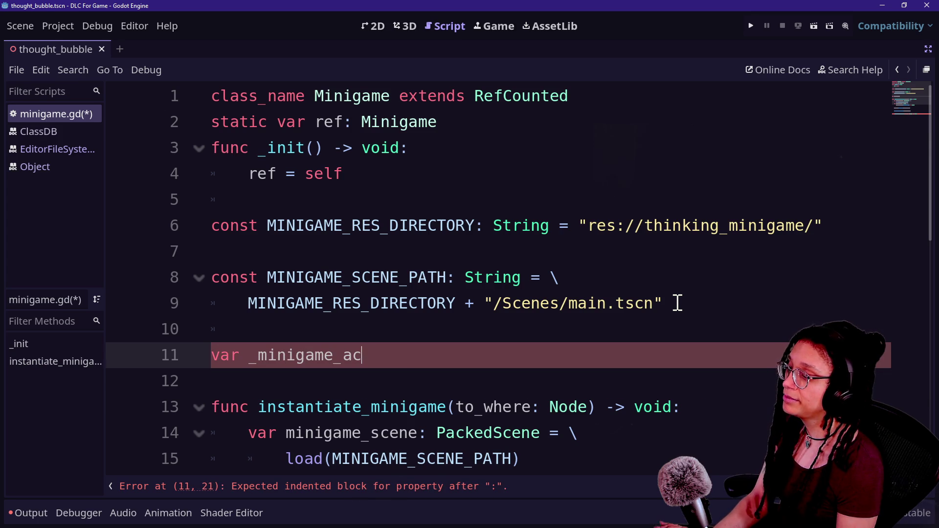
text(false)
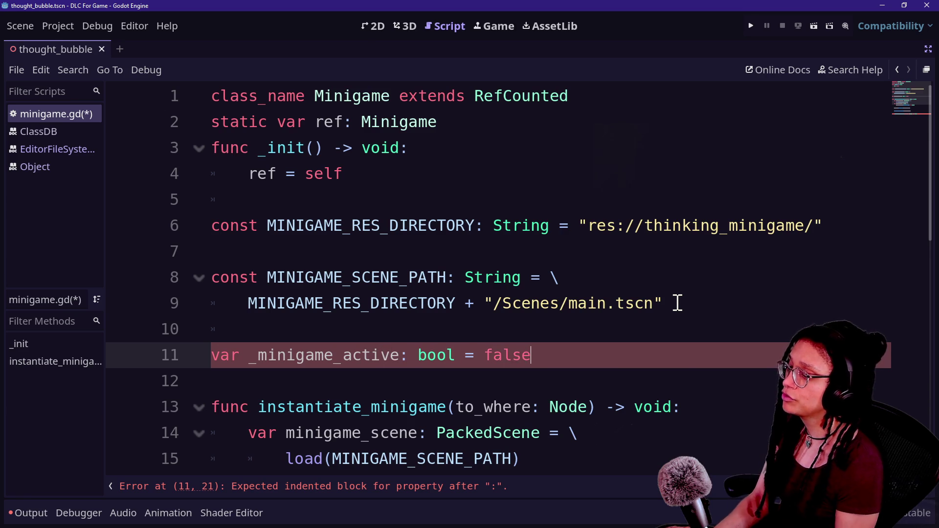
click(550, 277)
scroll(551, 280, down, 2)
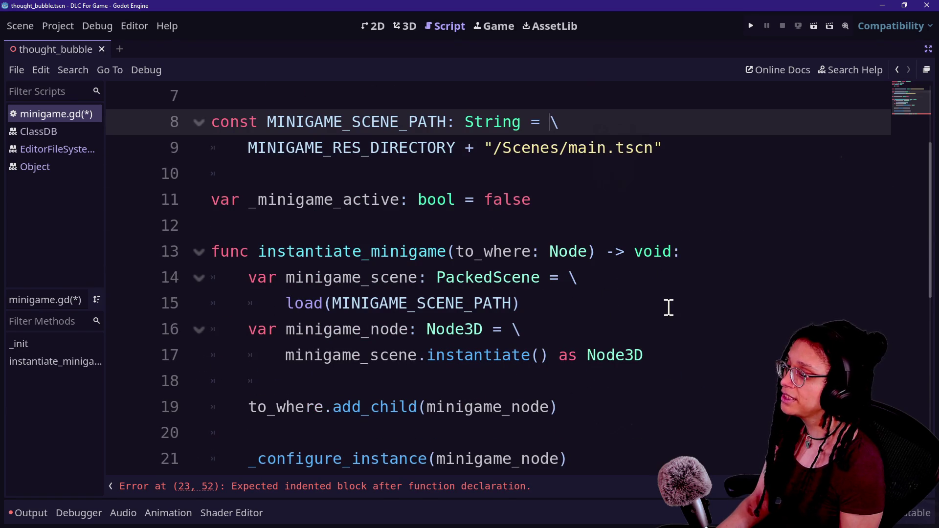
click(562, 200)
key(Return)
key(Return)
Step: Write func is_minigame_active() -> bool: returning _minigame_active
text(func check_minigame_status()
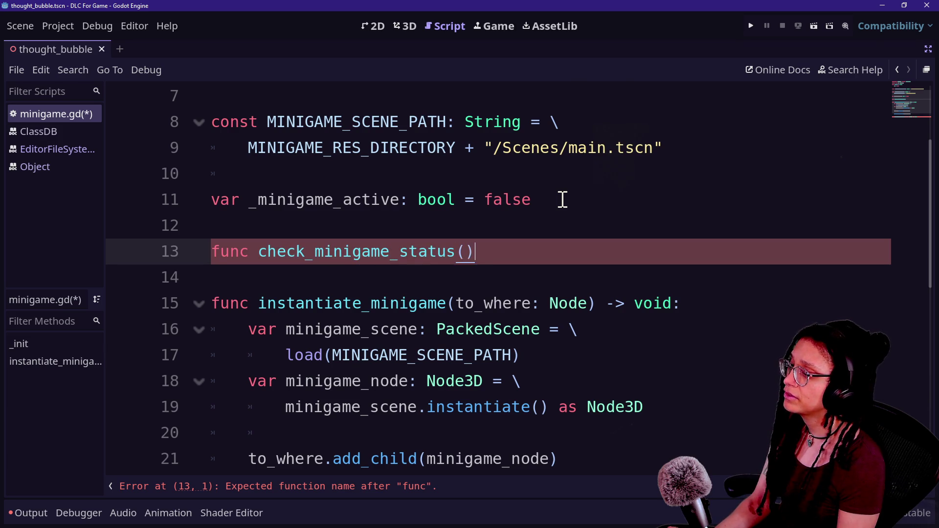
click(314, 260)
key(BackSpace)
key(BackSpace)
key(BackSpace)
text(get)
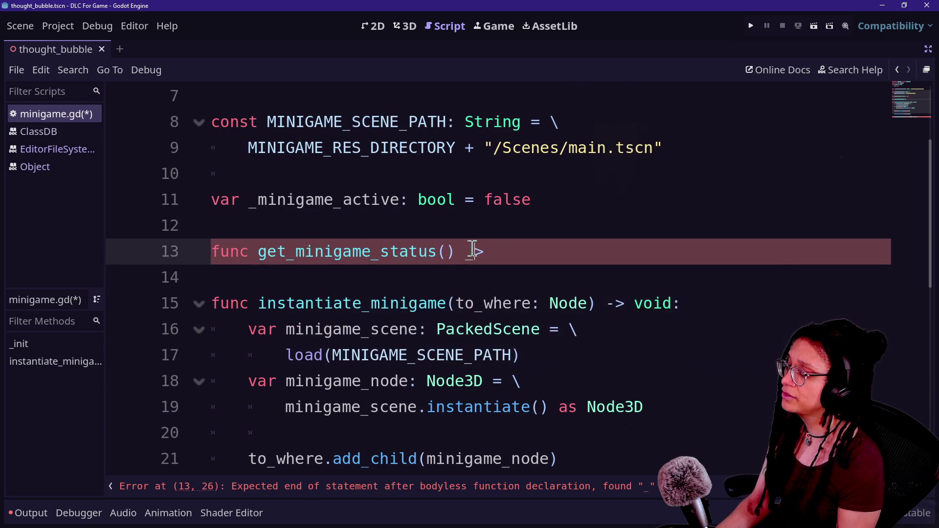
key(BackSpace)
key(BackSpace)
key(BackSpace)
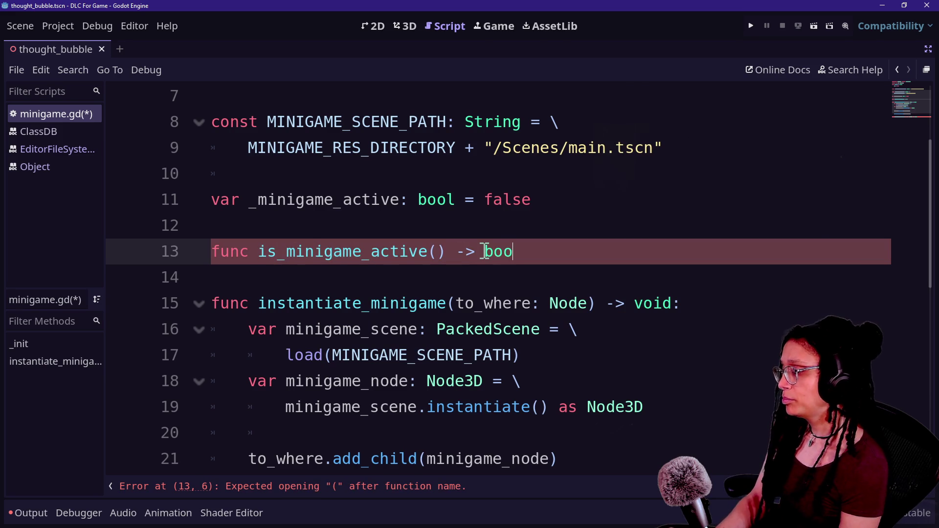
key(Return)
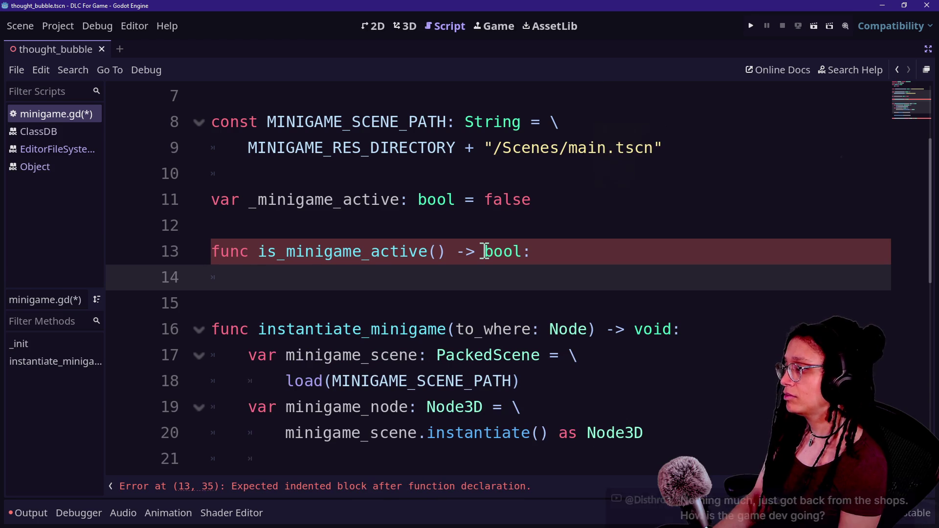
text(return _mini)
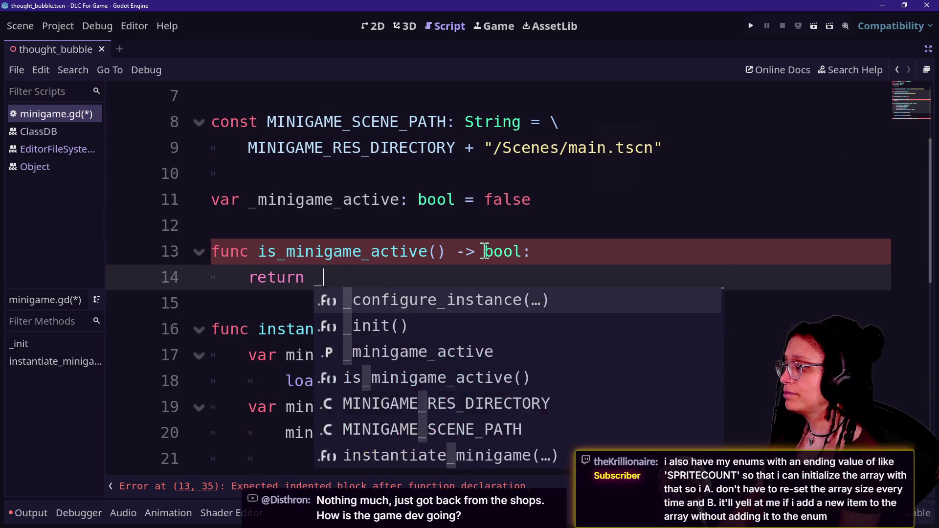
key(Return)
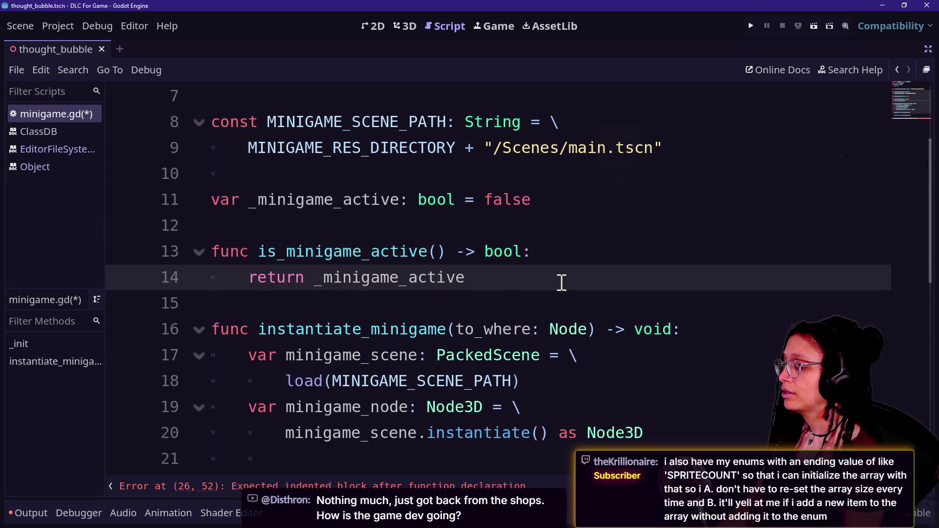
Step: Begin a func _update_minigame_state declaration below instantiate_minigame
scroll(561, 282, down, 2)
click(643, 381)
key(Down)
key(Down)
key(End)
key(shift+Home)
key(BackSpace)
text(func _update_minigame_st)
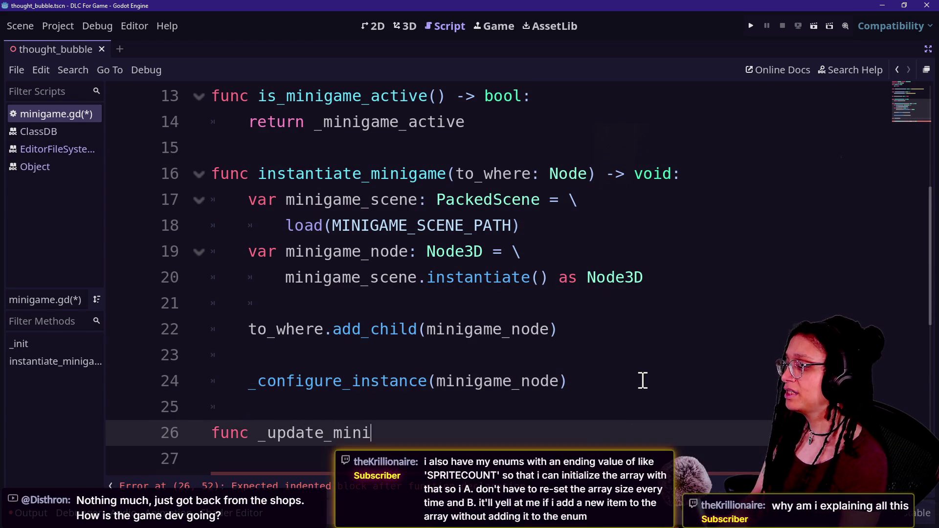
text(ate)
Step: Complete the signature _update_minigame_state(state: bool) -> void: with body _minigame_active = state
key(BackSpace)
key(BackSpace)
key(BackSpace)
text(acti)
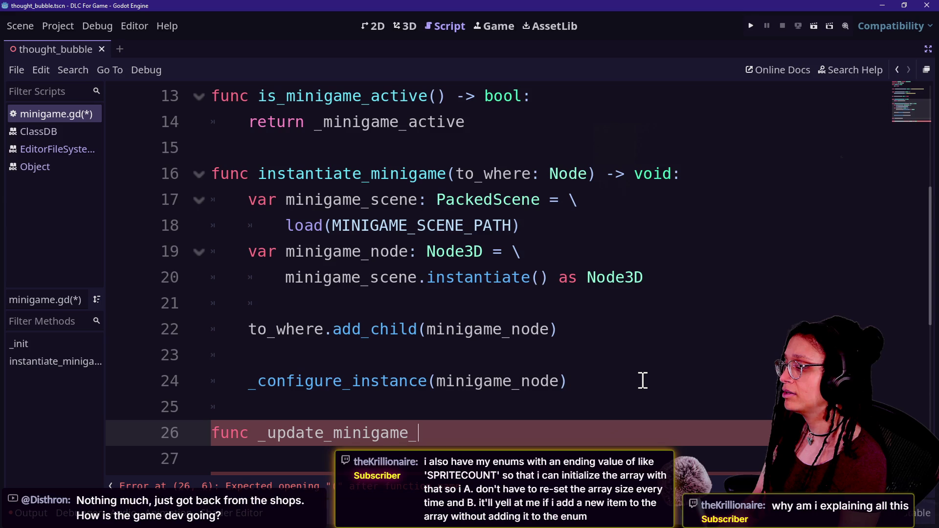
text(state() -)
key(BackSpace)
key(BackSpace)
key(BackSpace)
text(b)
key(BackSpace)
text(state:)
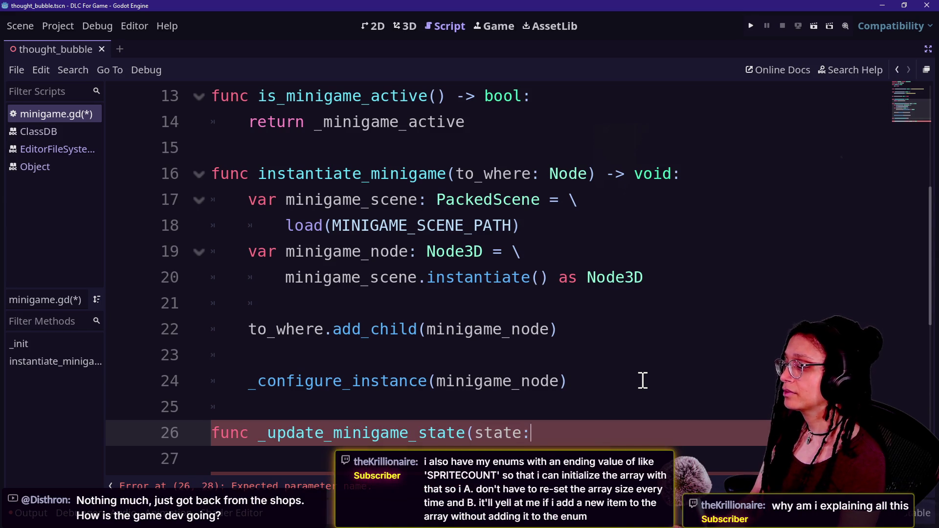
text( bool) -> void)
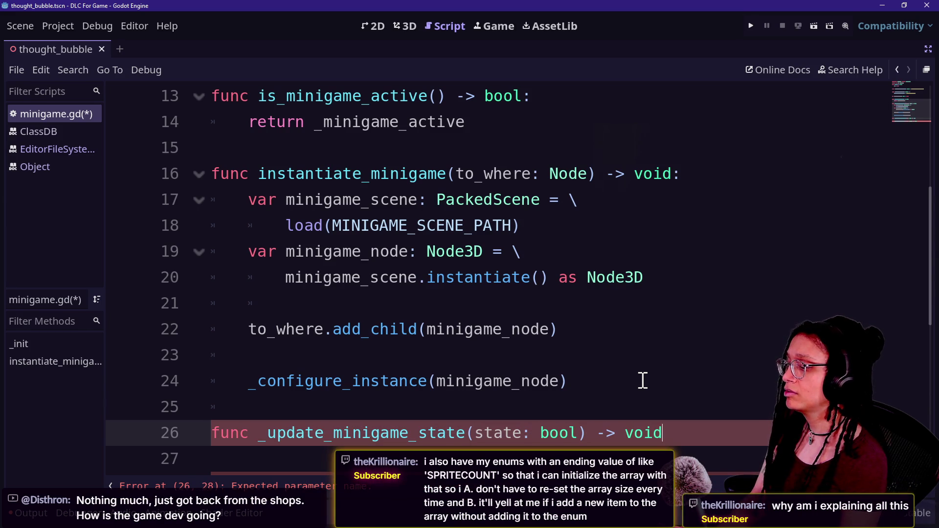
text(:)
key(Return)
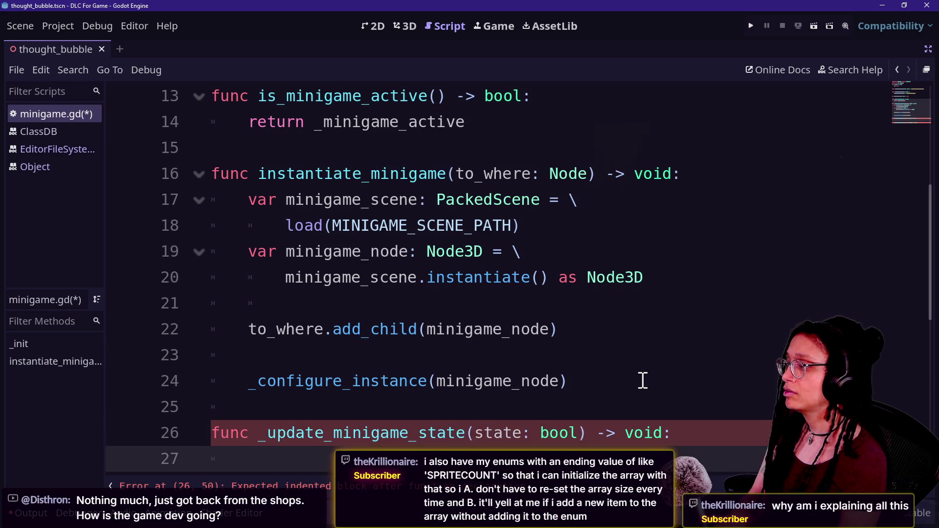
text(_mi)
key(Return)
text(= )
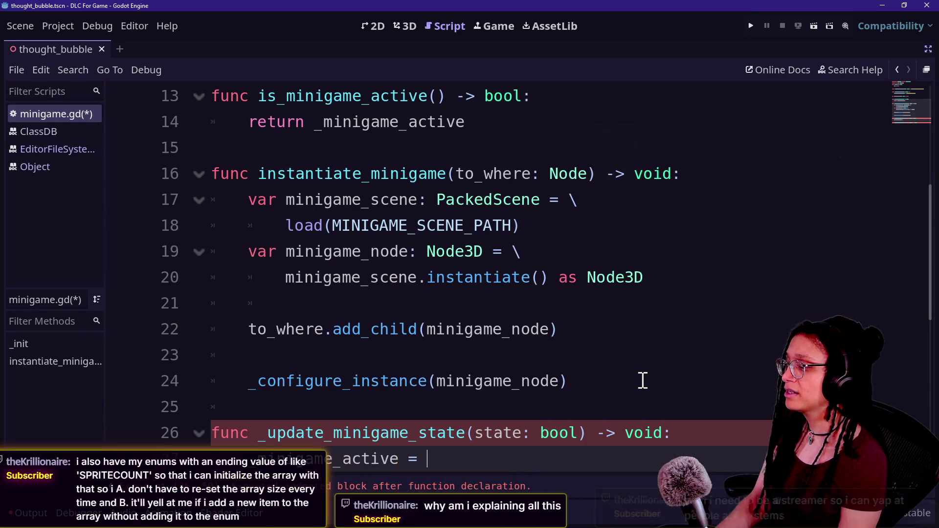
text(state)
Step: Add _update_minigame_state(true) right after _configure_instance(minigame_node) in instantiate_minigame
click(361, 354)
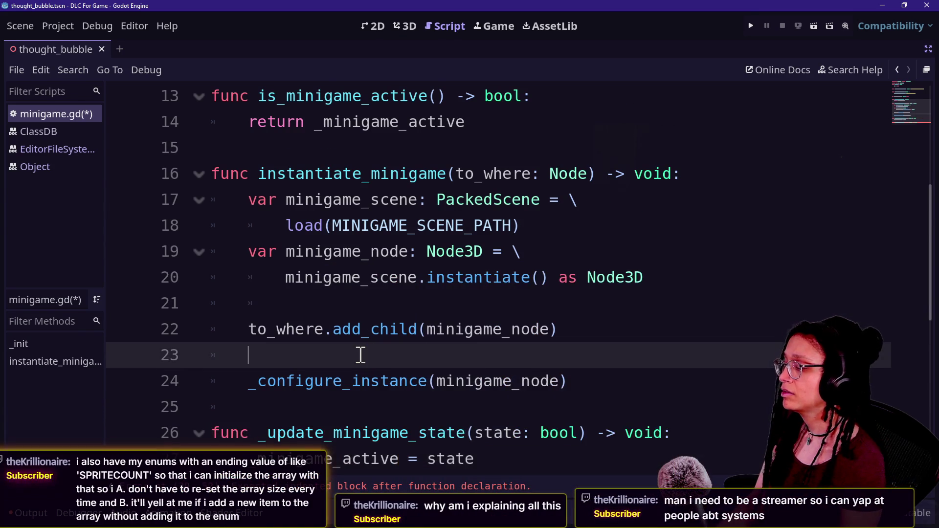
scroll(585, 335, down, 2)
click(727, 377)
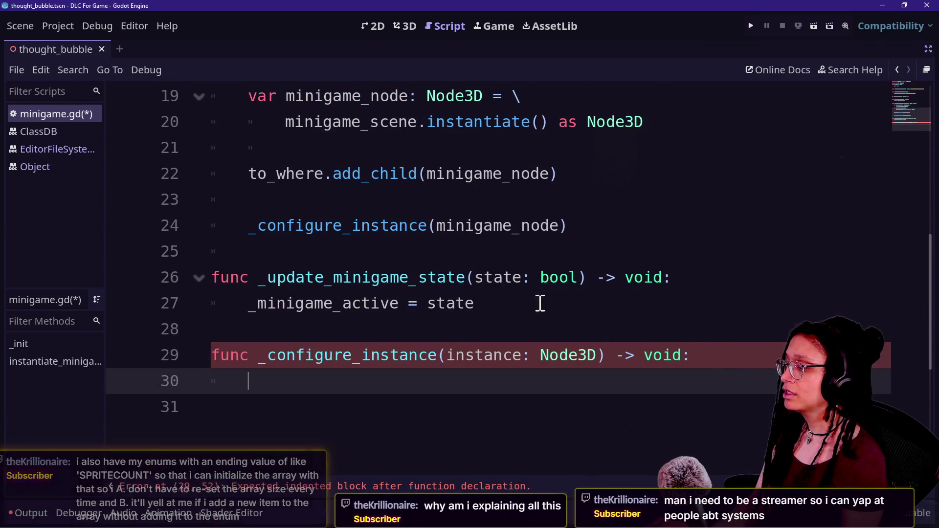
click(604, 225)
key(Return)
text(_)
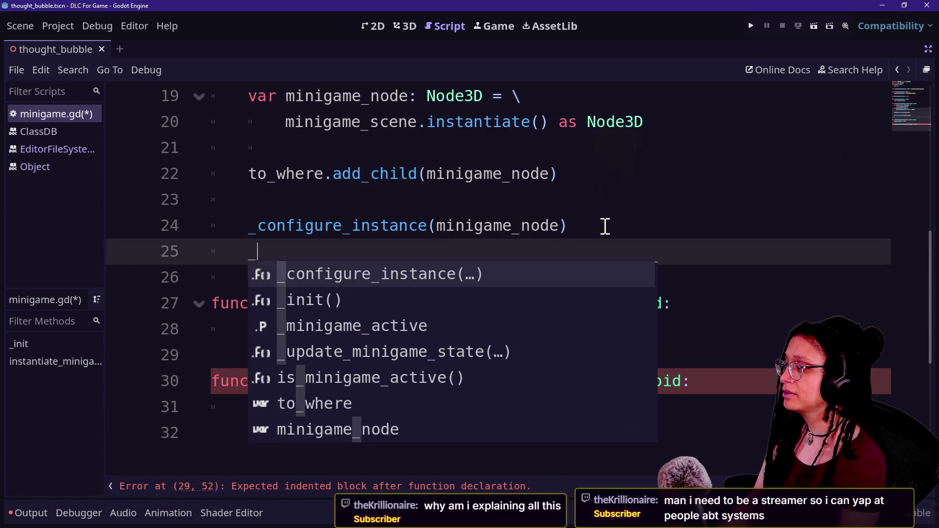
text(upda)
key(Return)
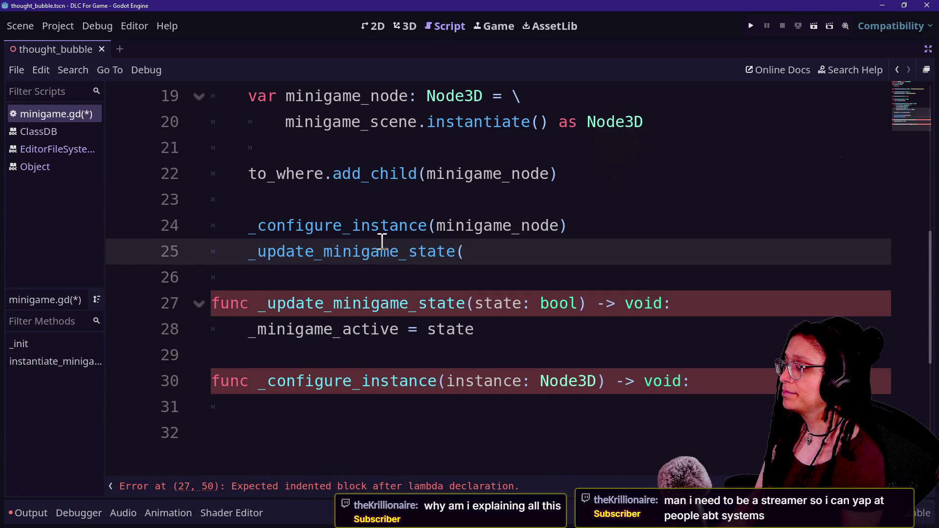
text(true))
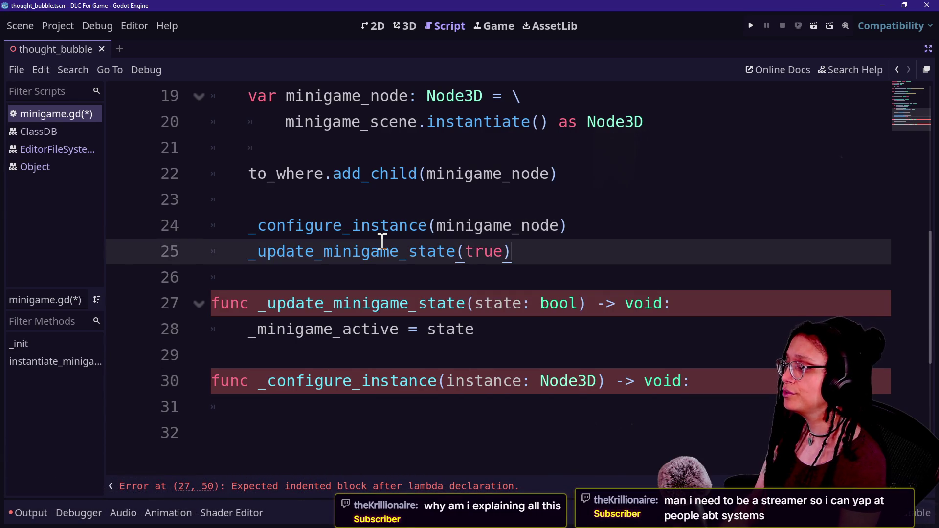
click(660, 229)
key(Return)
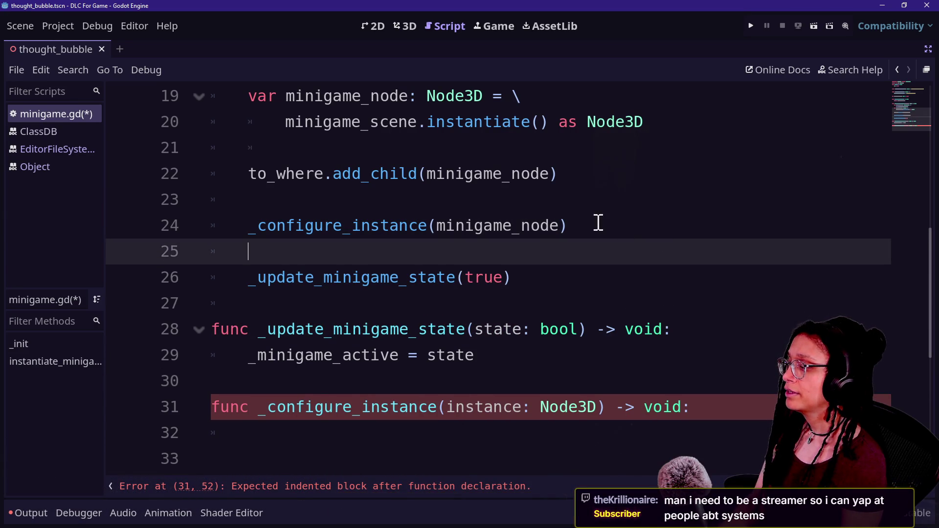
key(BackSpace)
key(BackSpace)
Step: Start a new line beneath the _minigame_active declaration
scroll(617, 226, up, 3)
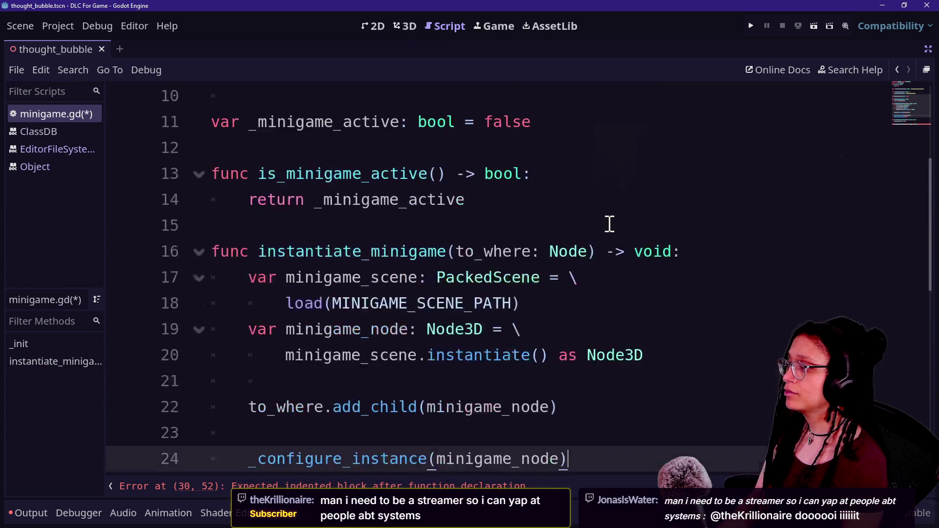
scroll(609, 224, up, 1)
click(665, 211)
key(Return)
Step: Type var _minigame_instance: Node3D on line 12 and look over the Node3D documentation
text(var _minigame_it)
key(BackSpace)
key(BackSpace)
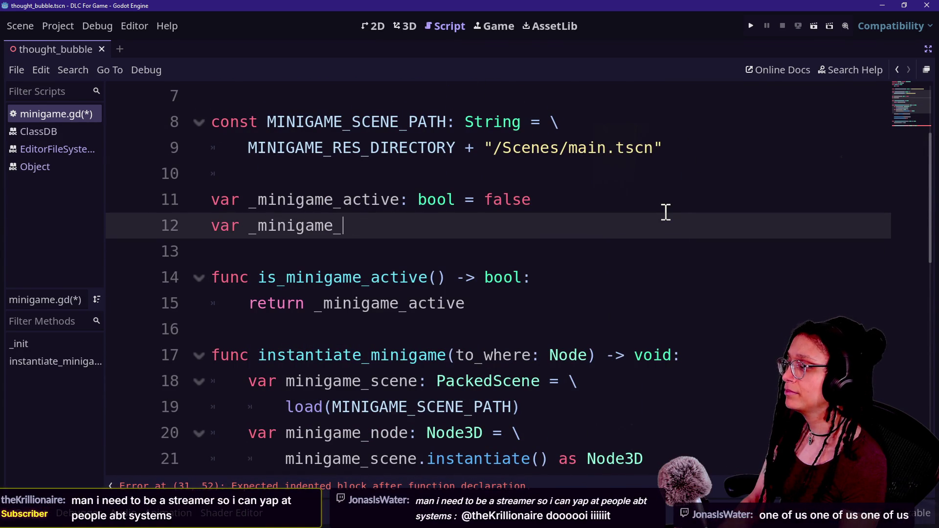
text(instance: Node3)
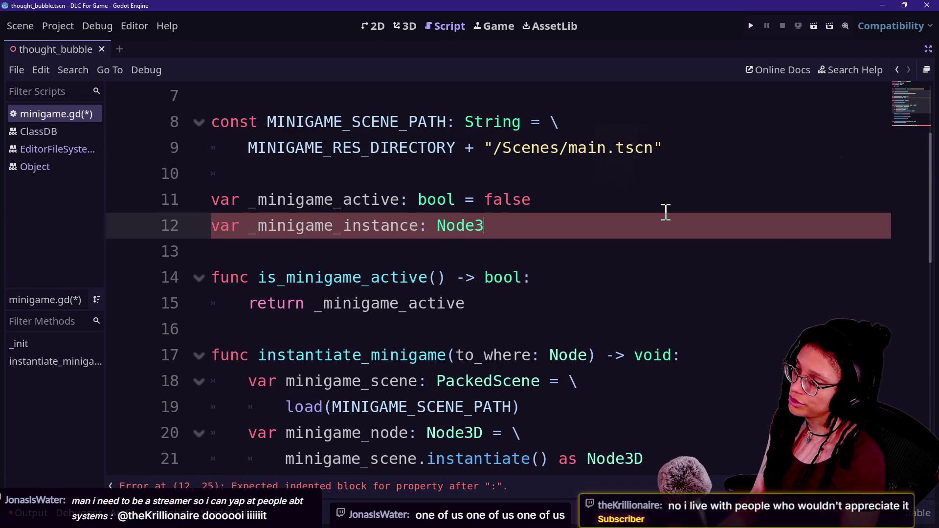
text(D)
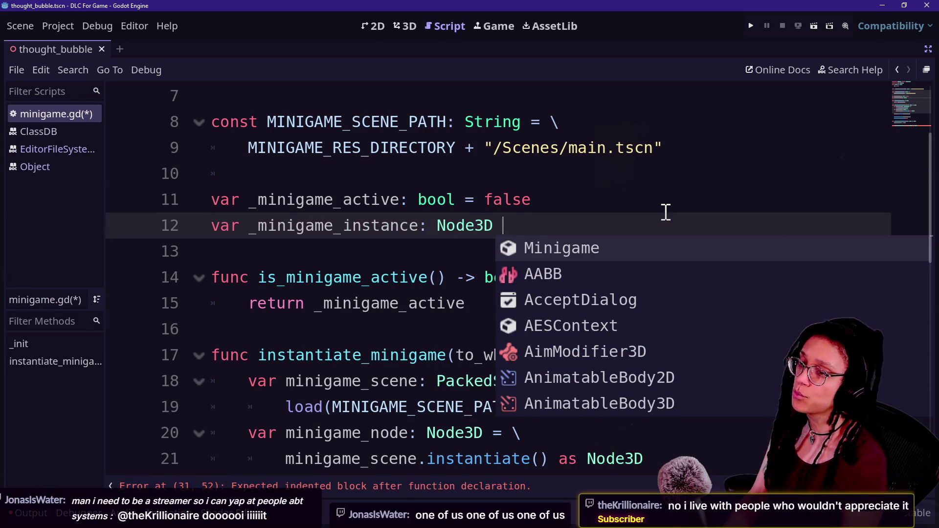
drag(437, 225, 504, 226)
click(505, 225)
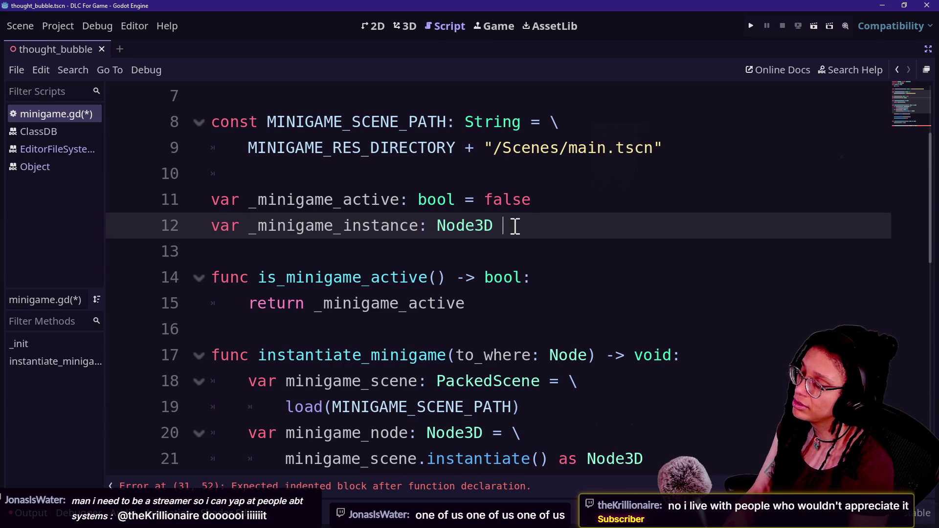
double_click(466, 225)
mouse_move(432, 427)
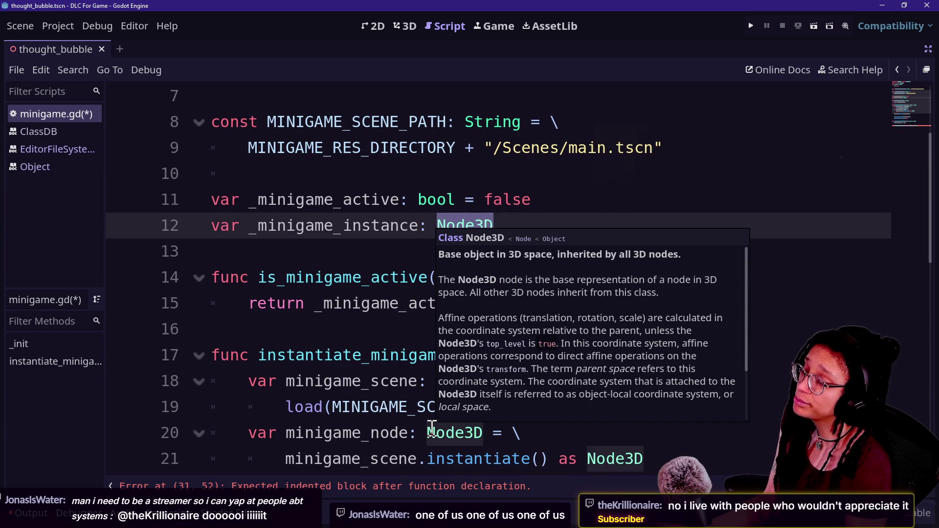
scroll(309, 447, down, 1)
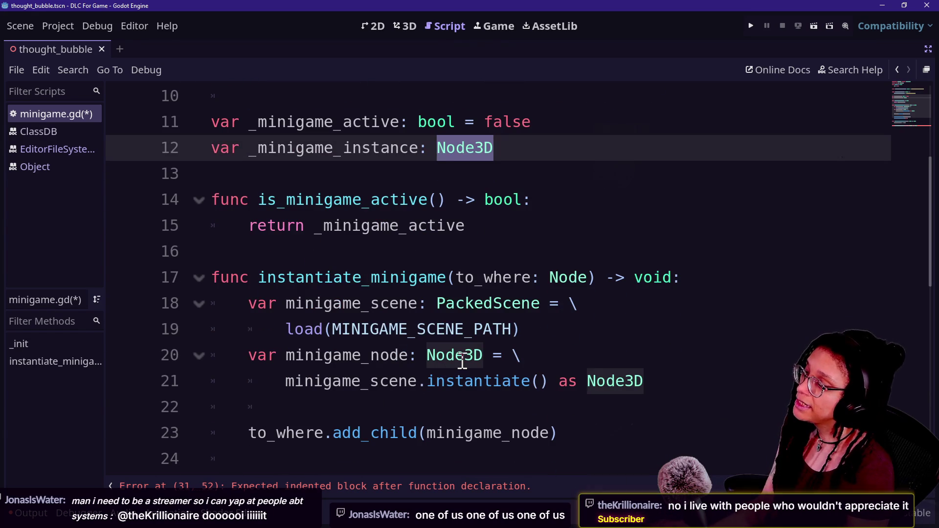
mouse_move(463, 361)
click(224, 301)
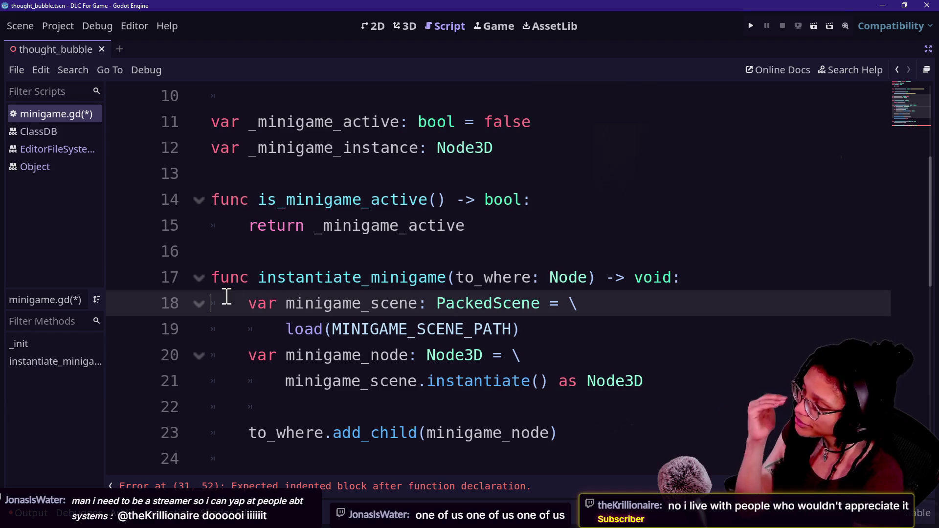
Step: Try := on _minigame_instance, then restore the plain colon type annotation
click(428, 149)
key(BackSpace)
text(:=)
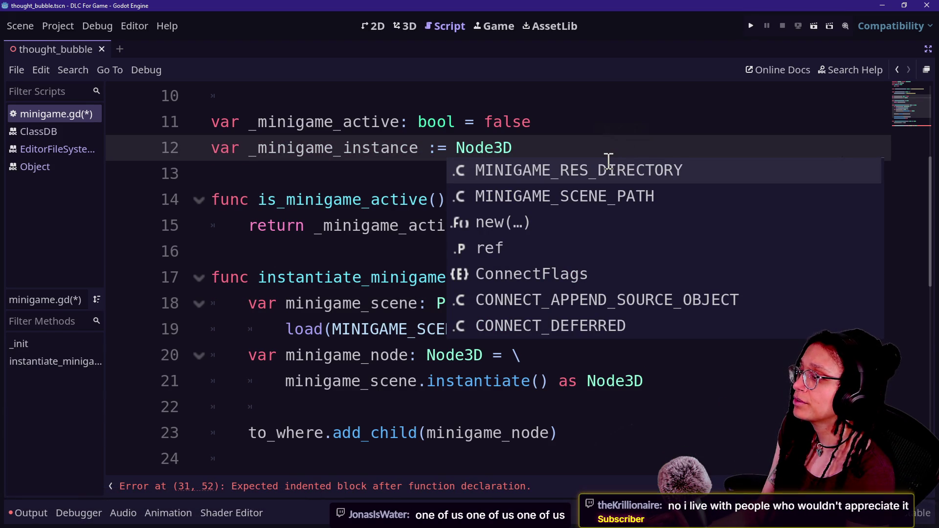
key(BackSpace)
key(BackSpace)
key(BackSpace)
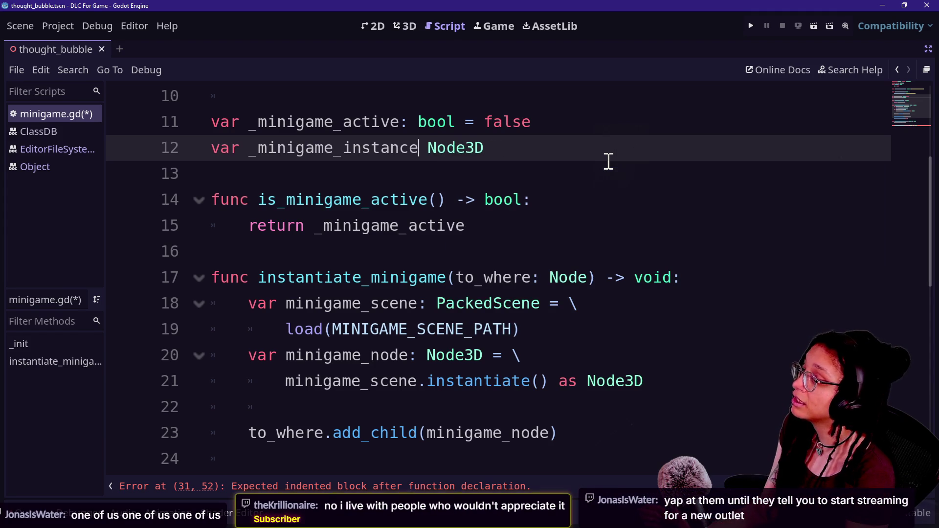
text(:)
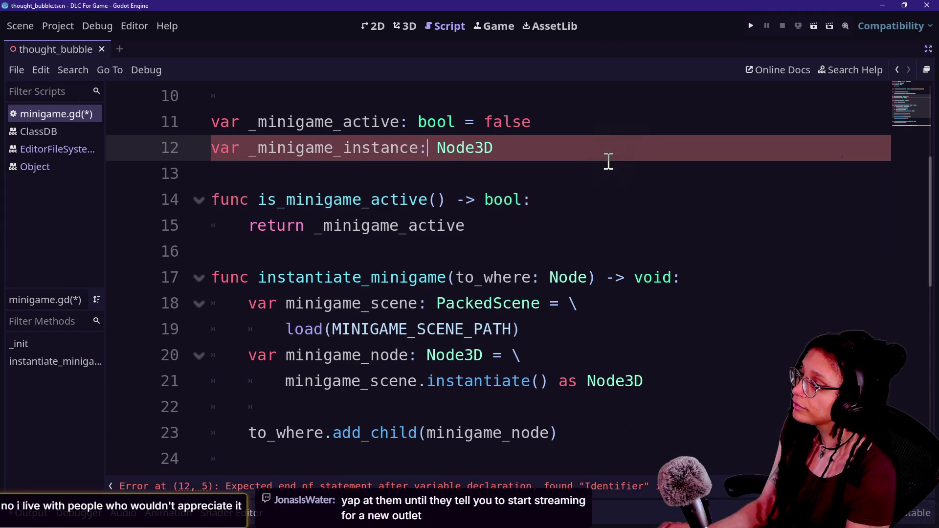
mouse_move(442, 151)
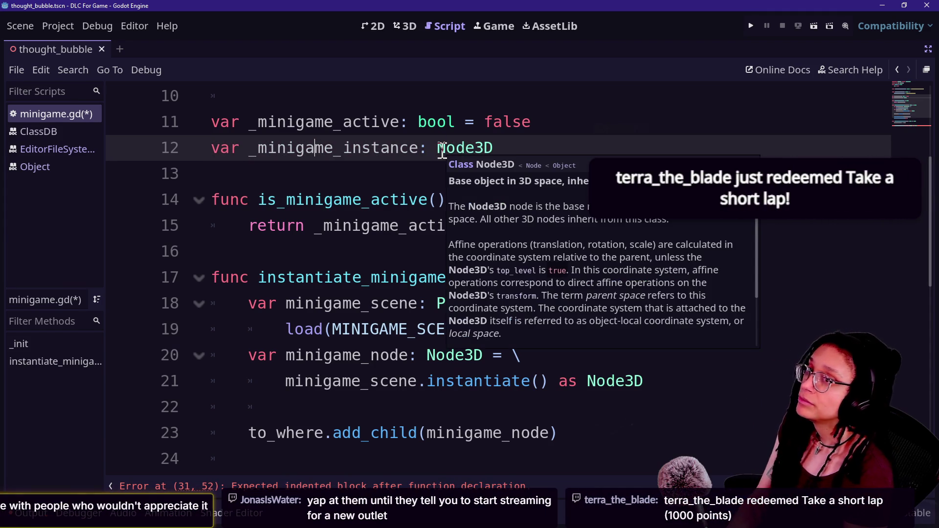
click(304, 98)
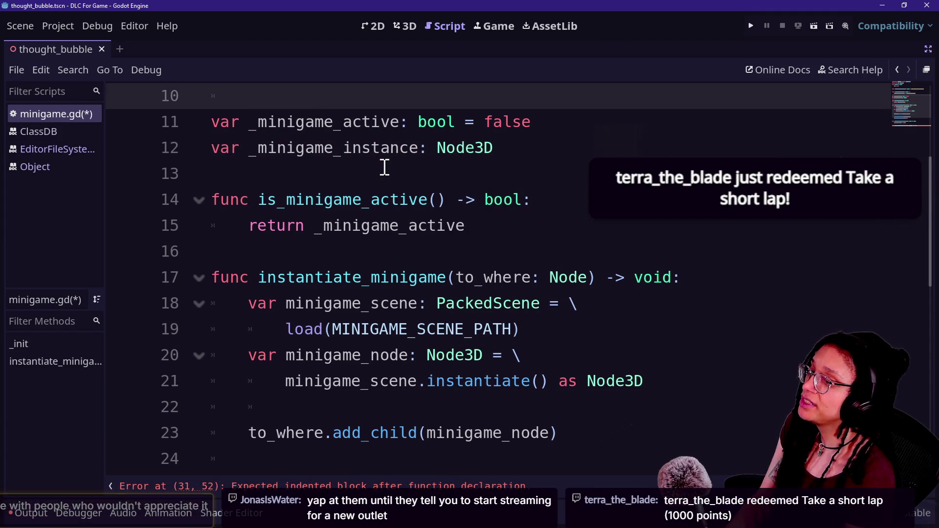
click(504, 178)
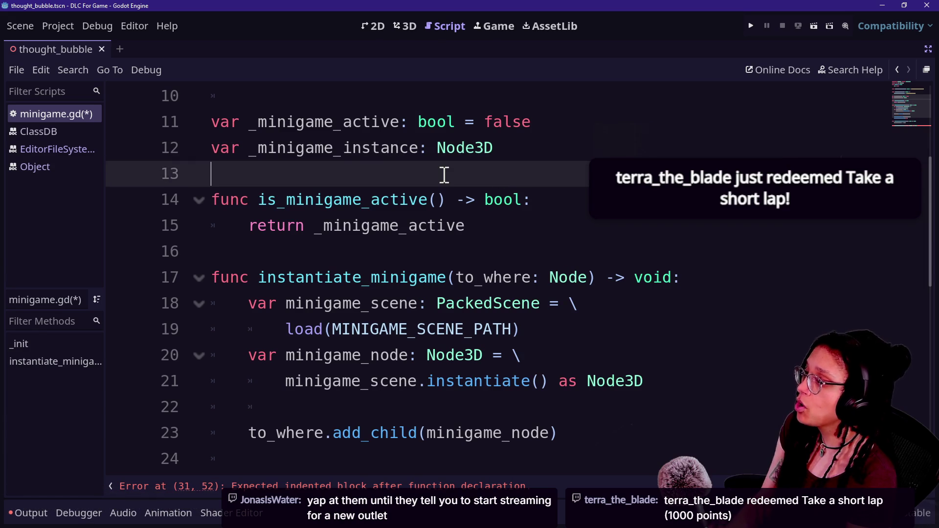
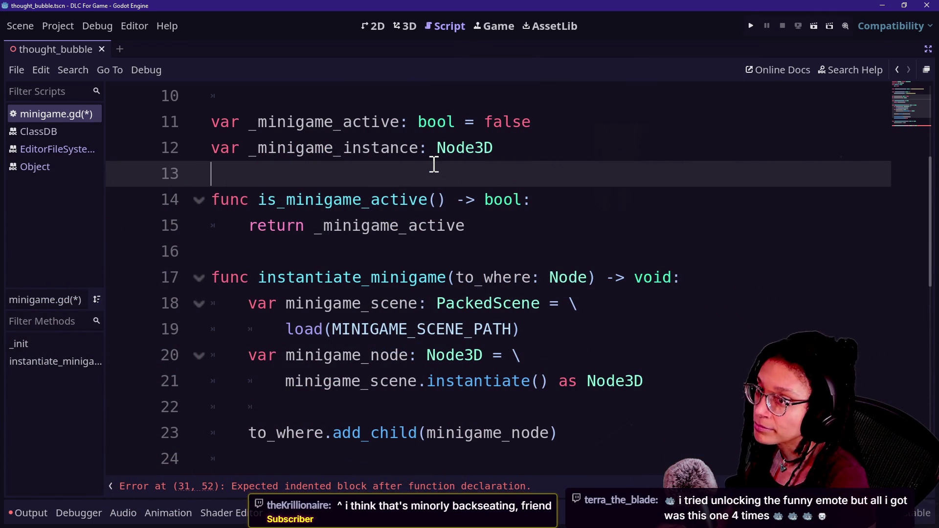
Step: Switch from the Godot script editor to the browser showing the Twitch and YouTube stream chat
key(alt+Tab)
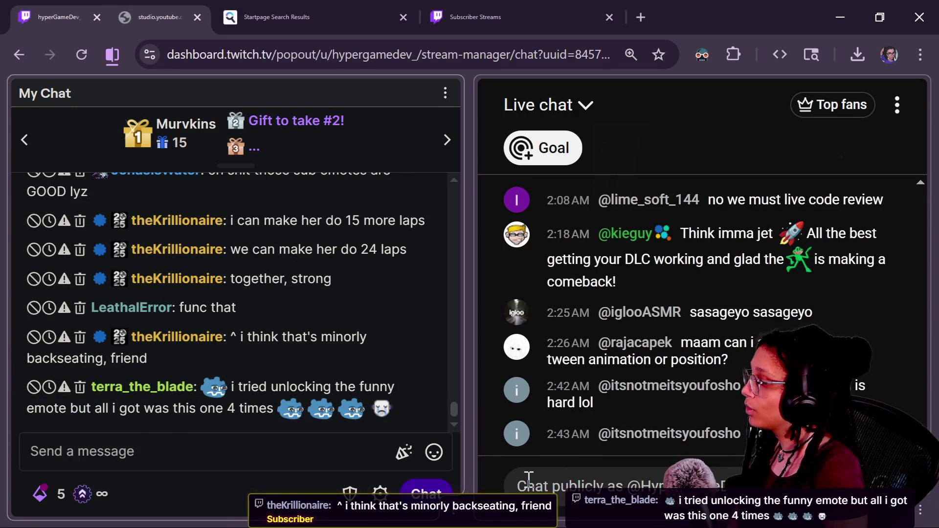
click(434, 452)
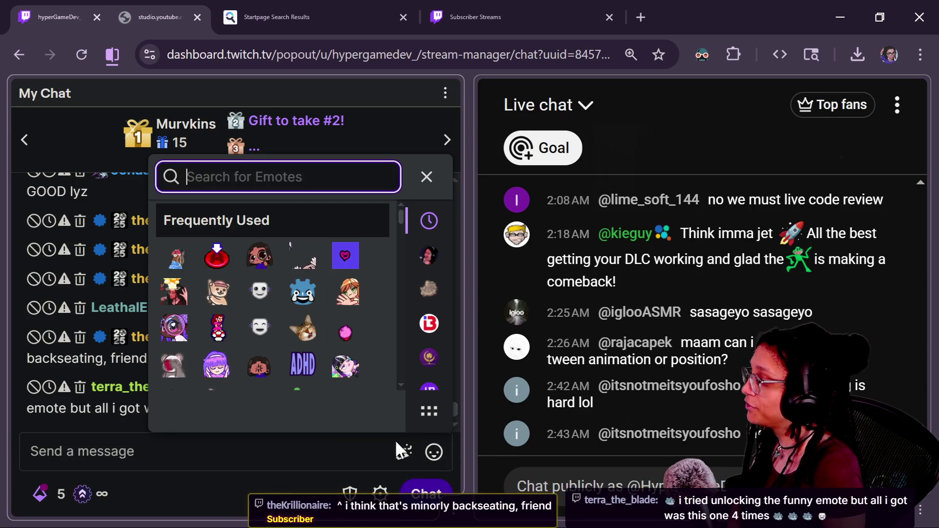
click(396, 460)
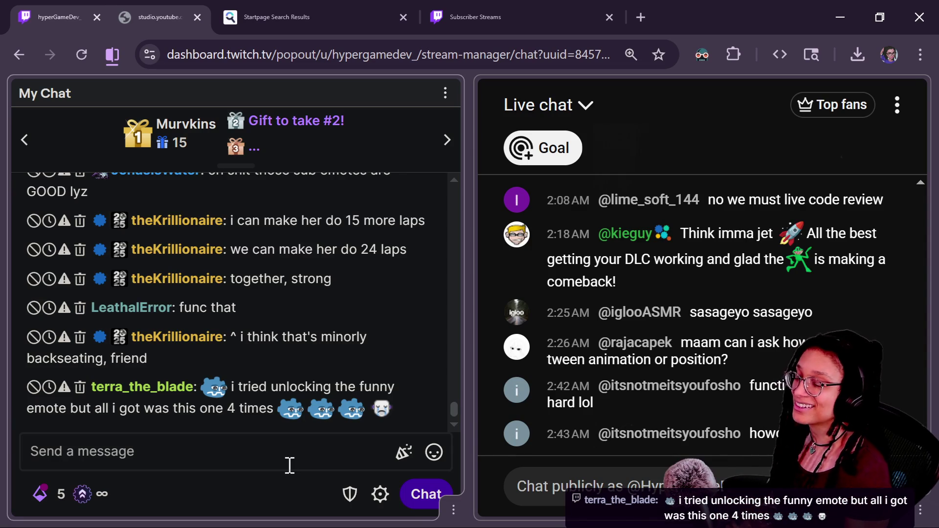
click(433, 454)
scroll(277, 355, down, 3)
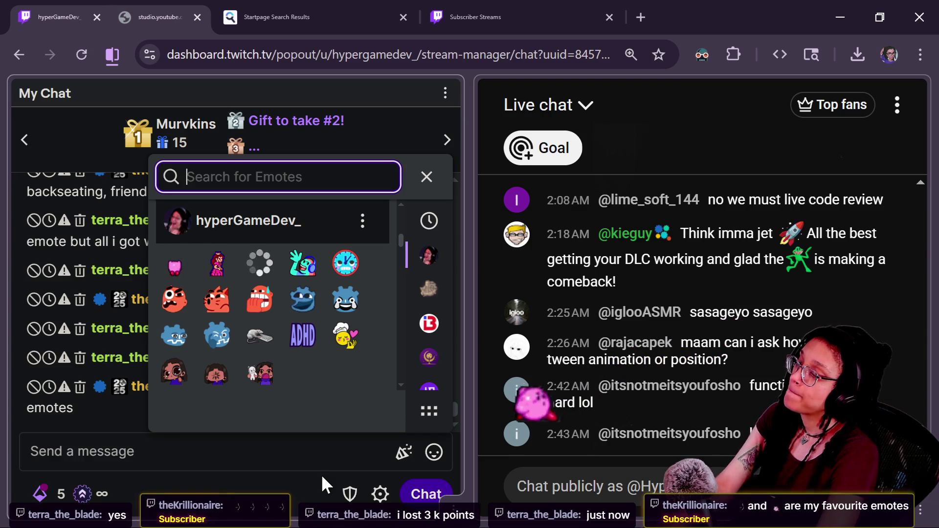
click(187, 467)
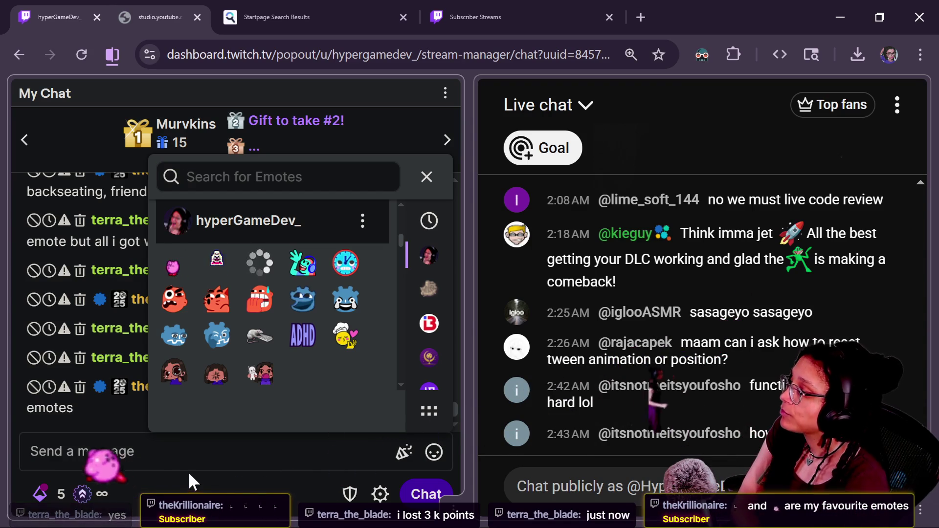
click(443, 459)
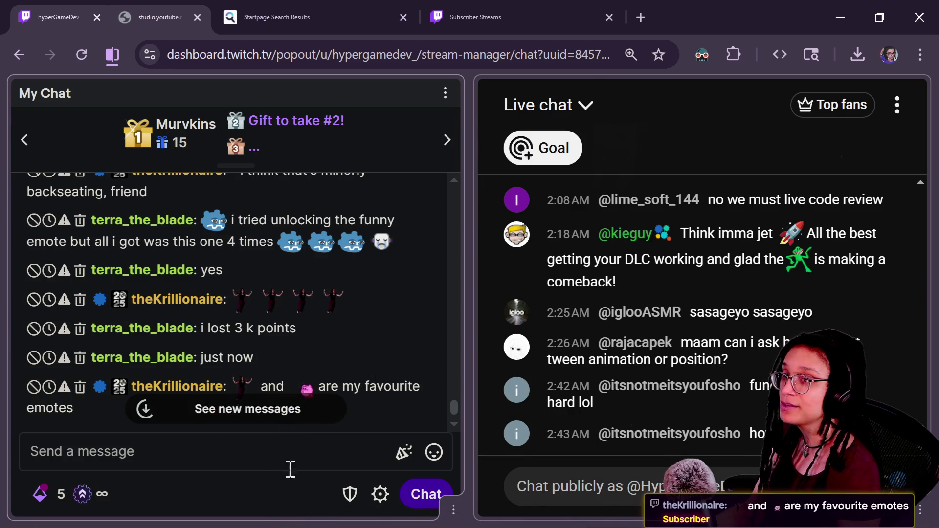
scroll(459, 409, up, 2)
scroll(460, 401, up, 3)
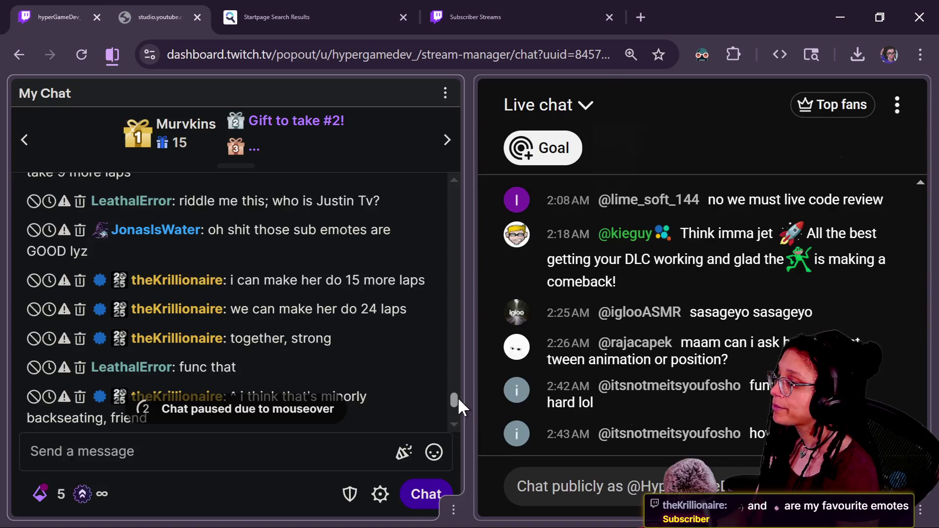
scroll(457, 398, up, 1)
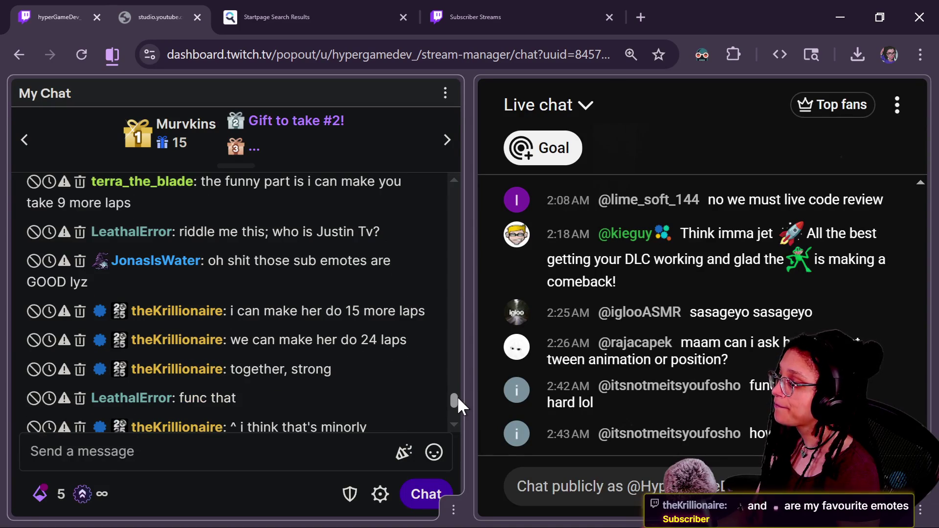
scroll(459, 399, up, 1)
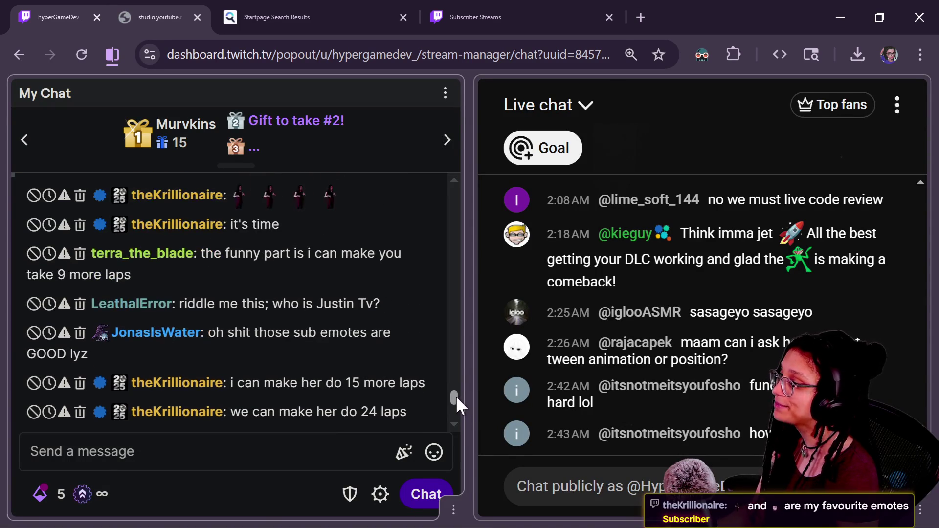
scroll(455, 395, up, 1)
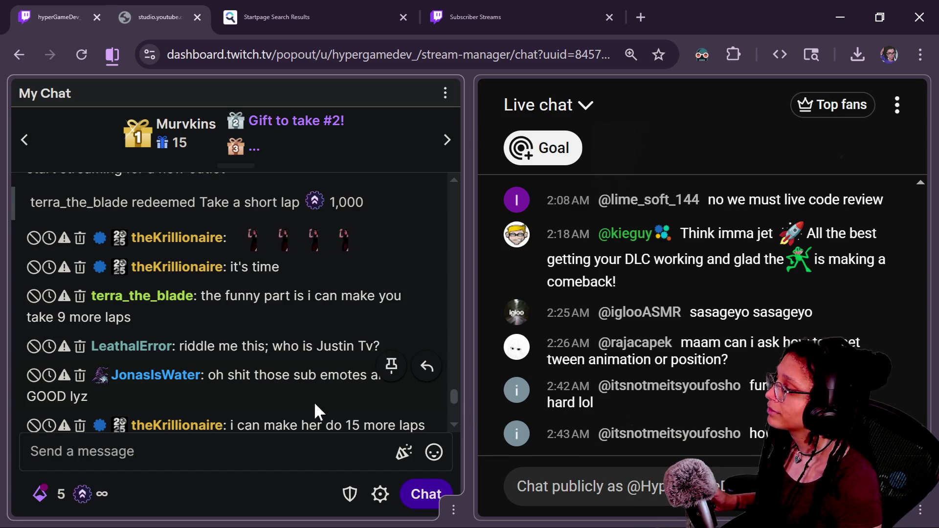
scroll(453, 394, up, 1)
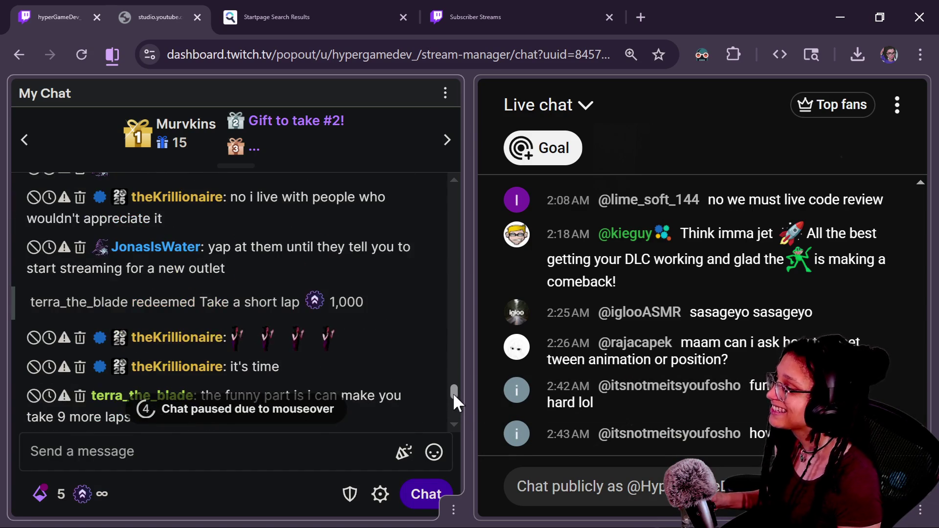
scroll(453, 392, up, 2)
scroll(453, 392, up, 1)
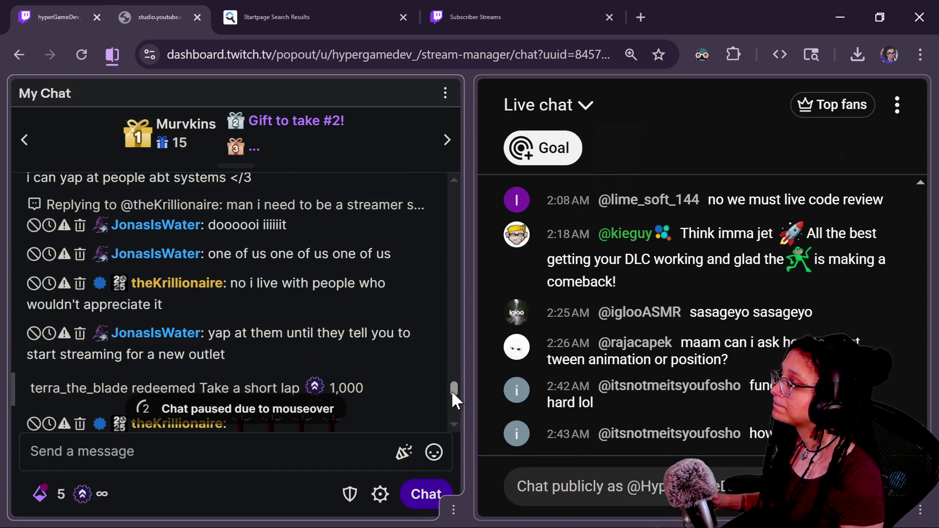
scroll(451, 389, up, 1)
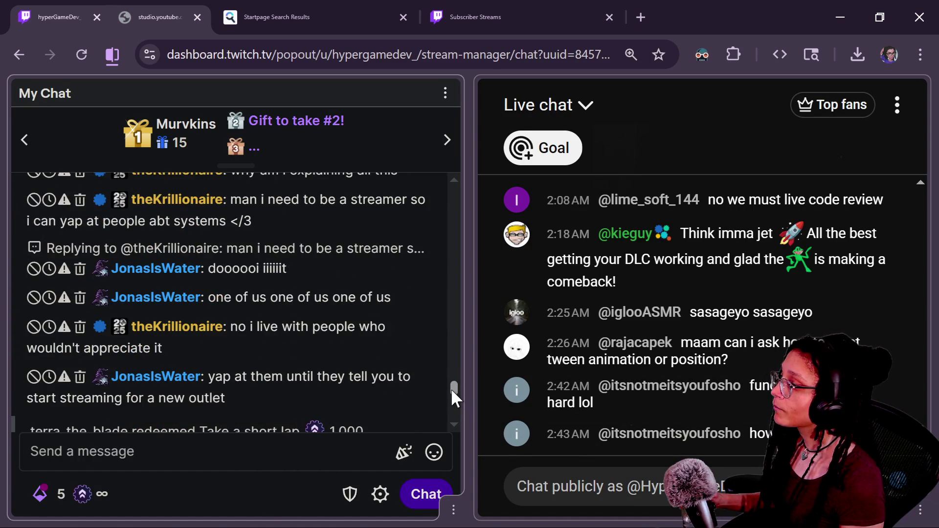
scroll(381, 398, up, 2)
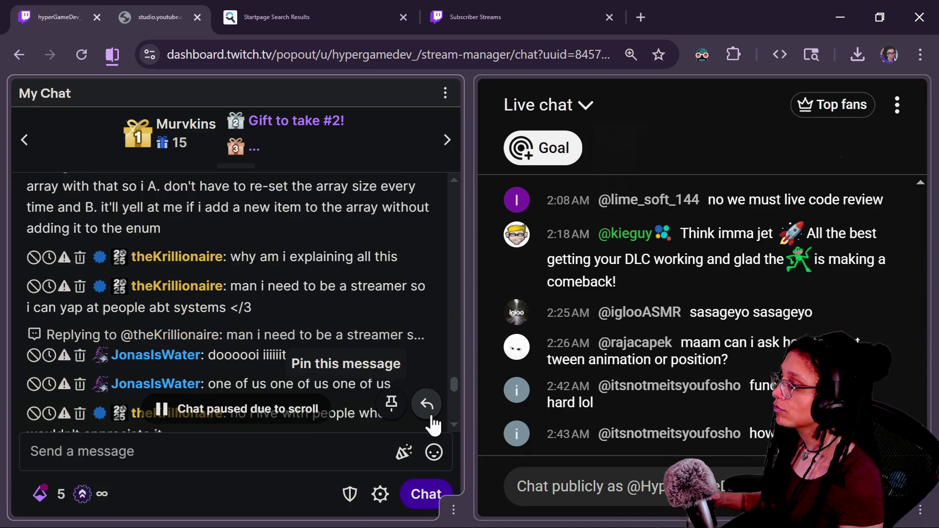
scroll(432, 424, up, 6)
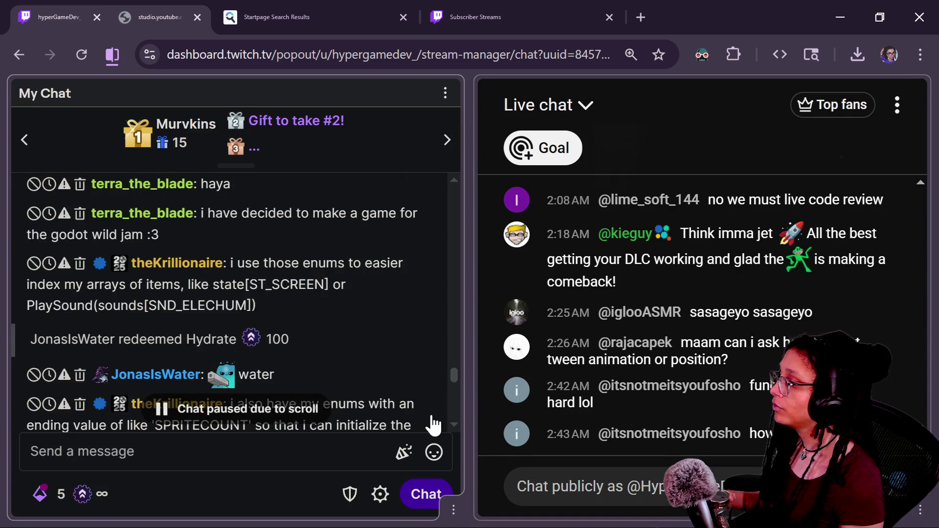
scroll(336, 365, up, 2)
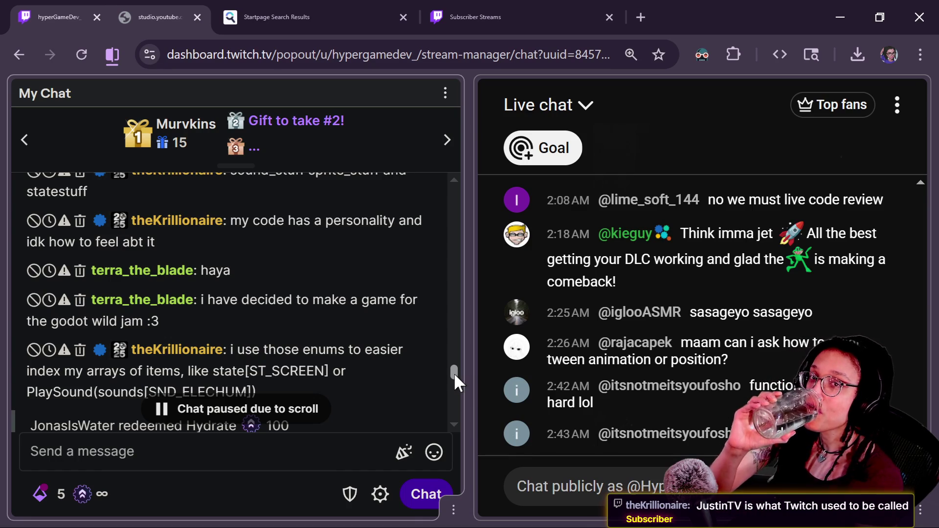
drag(454, 373, 454, 376)
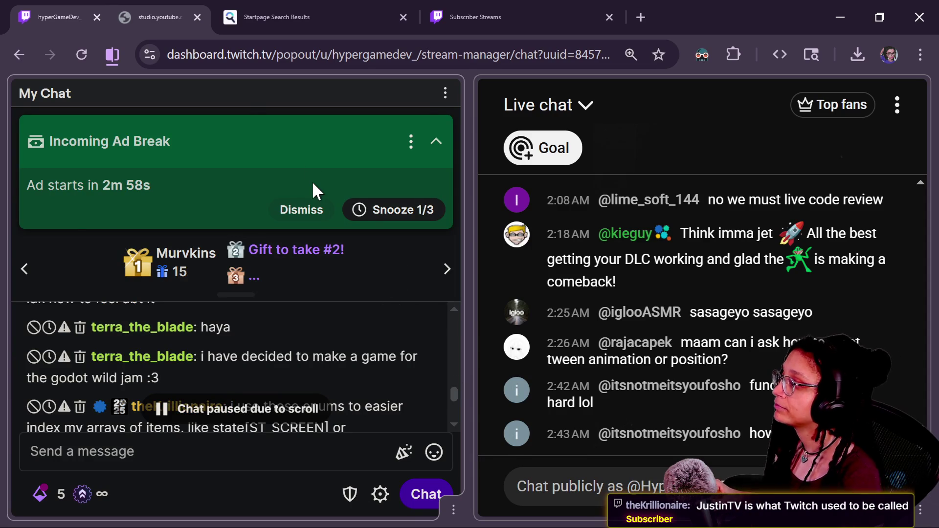
Step: Dismiss the Incoming Ad Break banner in the Twitch chat
click(309, 210)
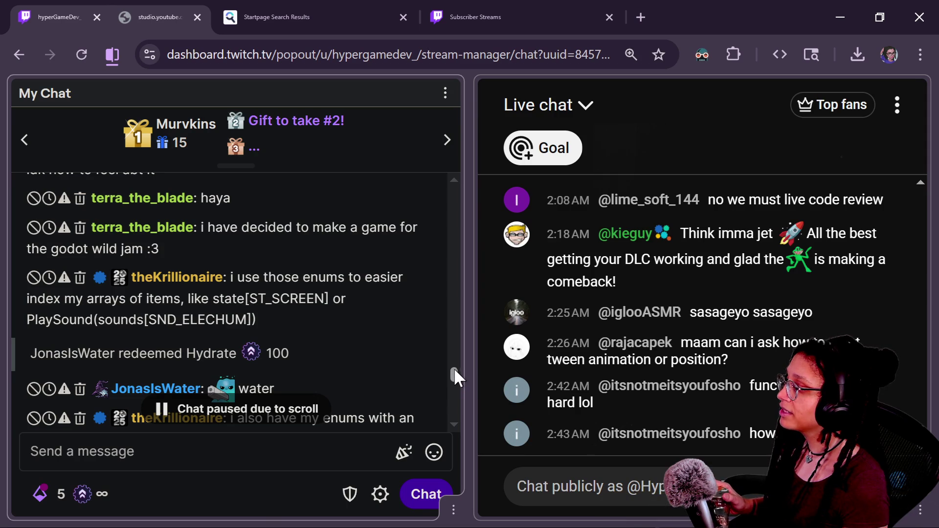
drag(453, 375, 454, 380)
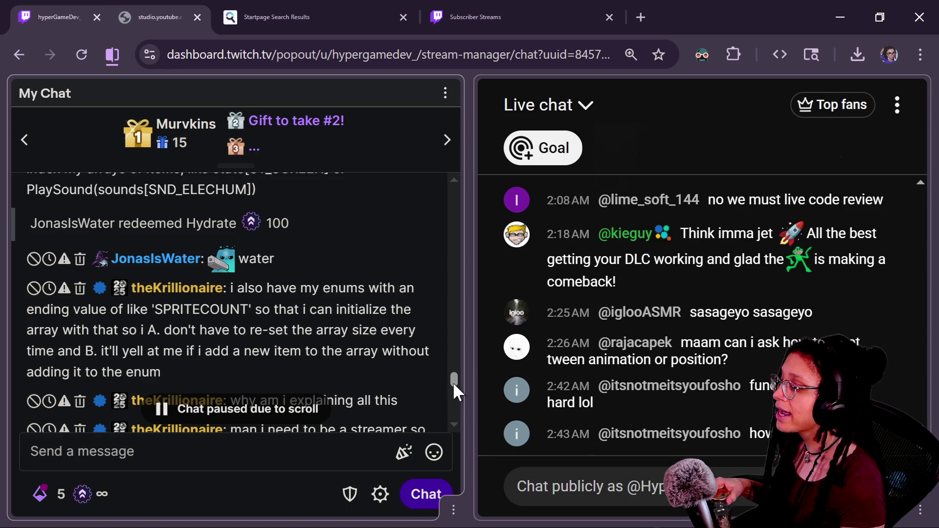
scroll(453, 383, down, 1)
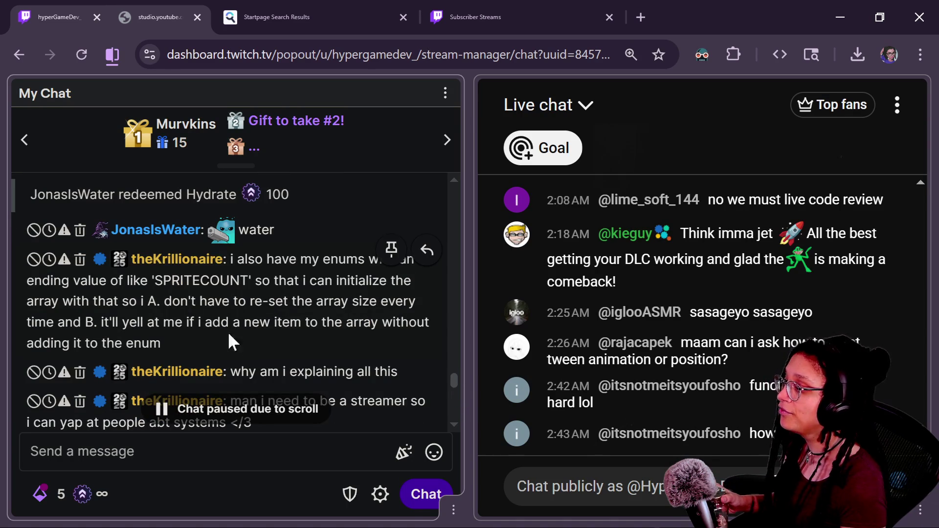
Step: Scroll through the chat reading messages, including the SPRITECOUNT enum explanation, then focus the message box
drag(150, 281, 201, 355)
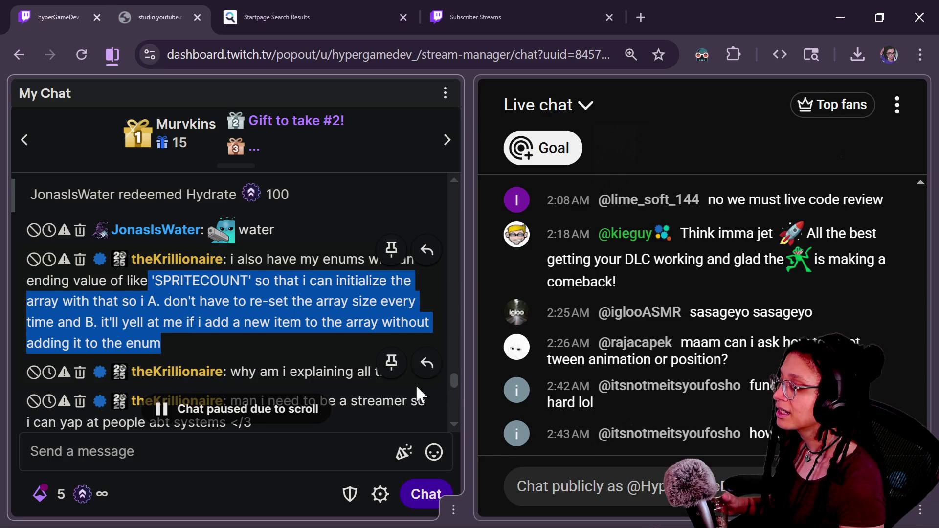
scroll(457, 375, down, 4)
scroll(456, 381, down, 2)
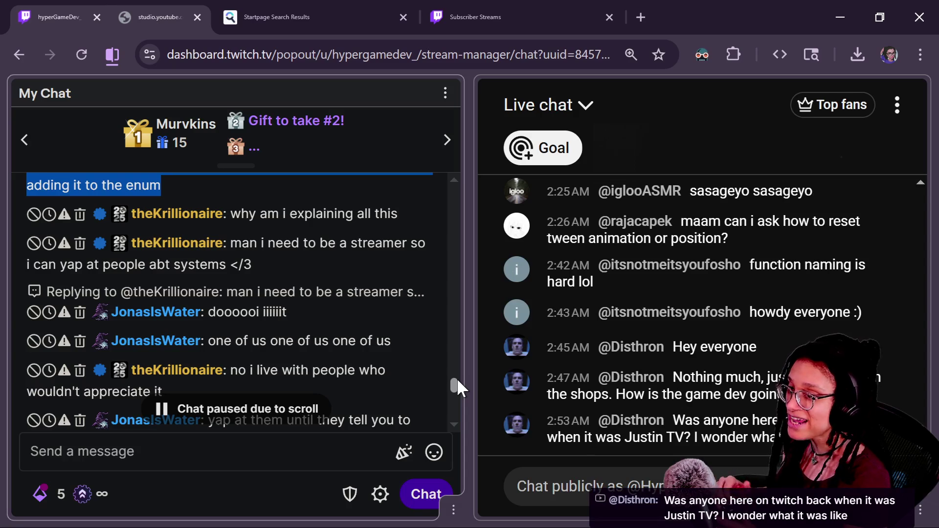
scroll(455, 381, down, 1)
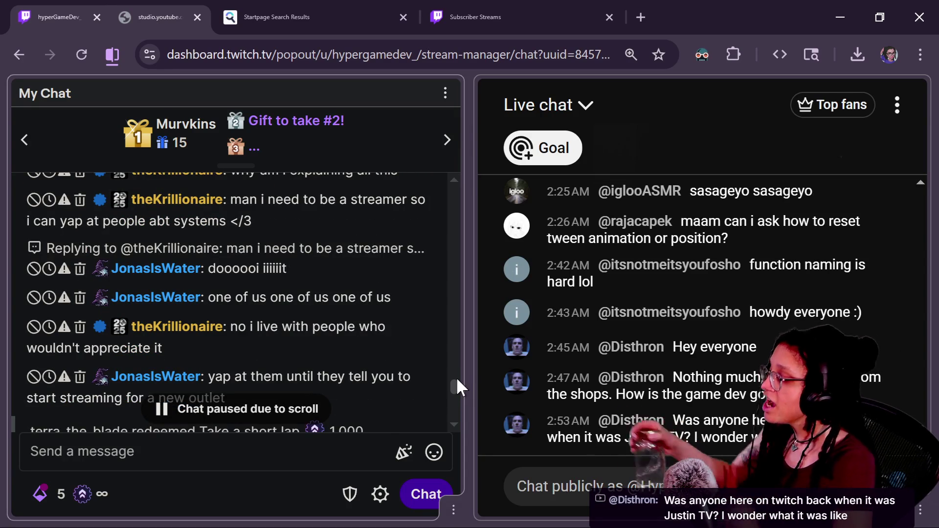
drag(456, 385, 454, 391)
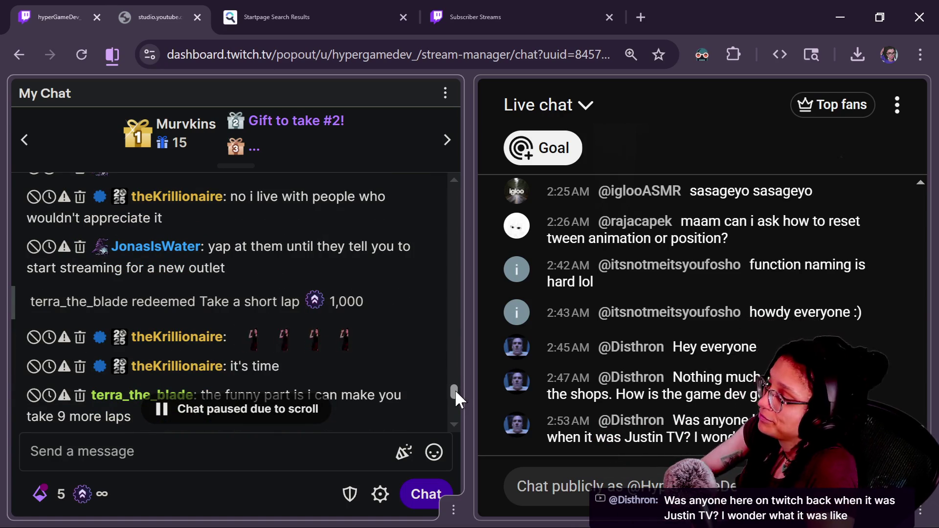
drag(455, 390, 454, 411)
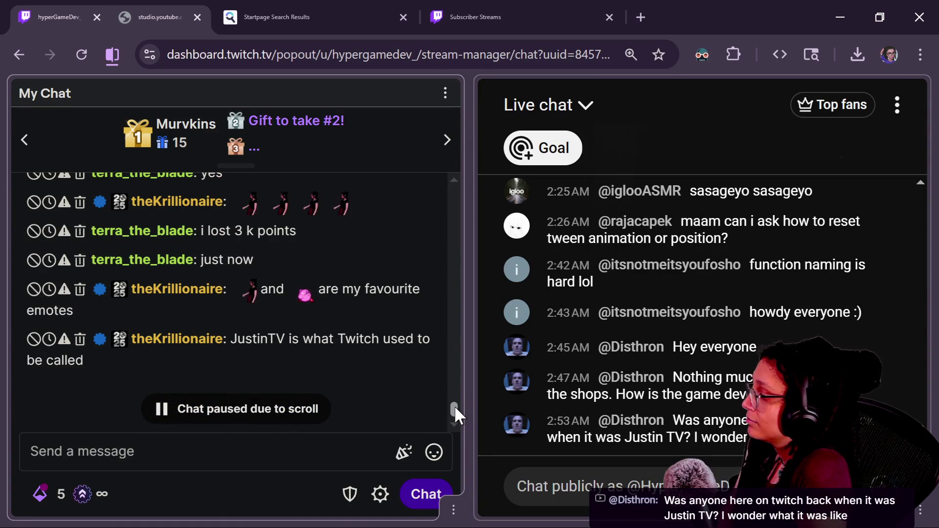
mouse_move(454, 406)
mouse_down()
mouse_move(461, 393)
mouse_move(450, 424)
mouse_up()
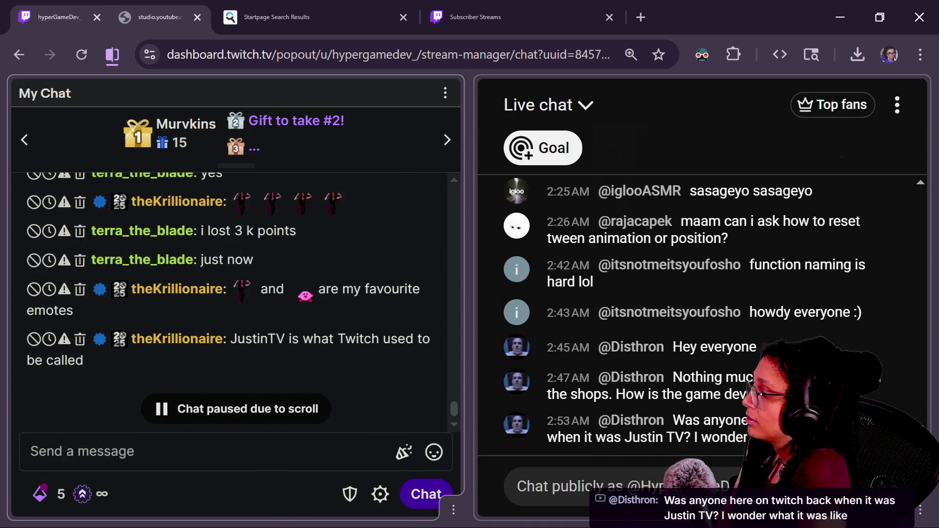
click(269, 457)
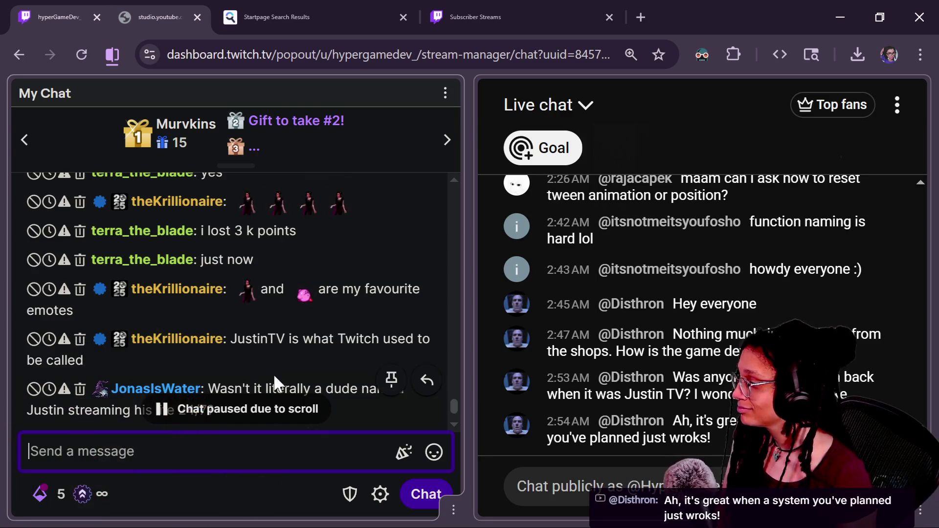
Step: Scroll the Twitch popout chat down to the newest messages, past the 24/7 streaming question
drag(454, 407, 456, 415)
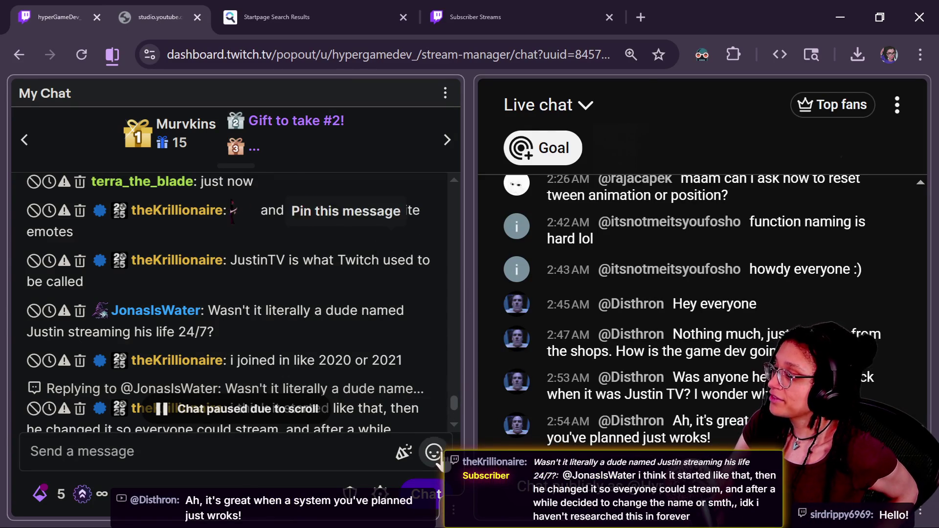
scroll(452, 406, down, 2)
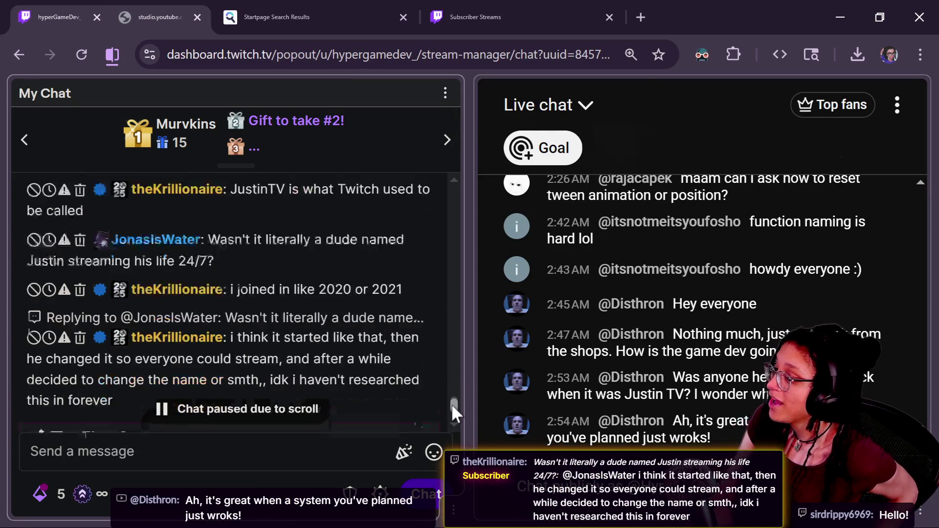
drag(234, 235, 196, 210)
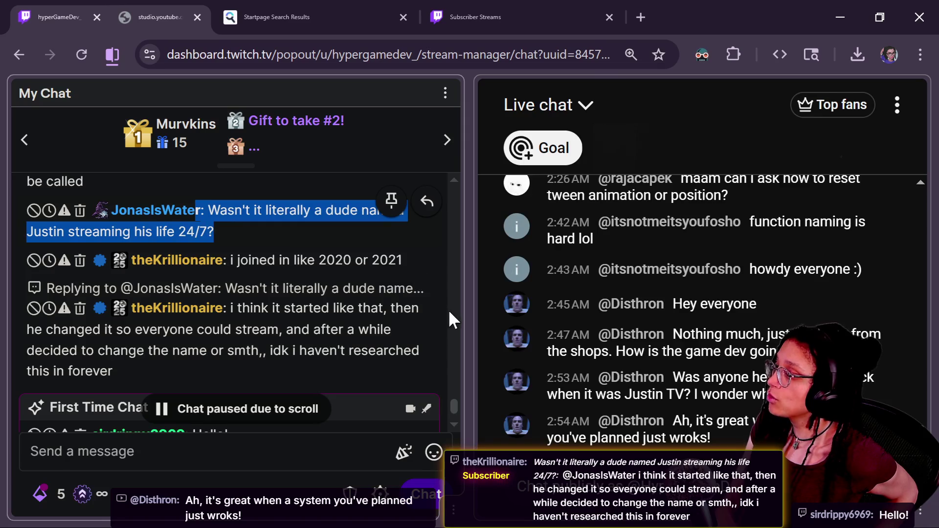
click(382, 306)
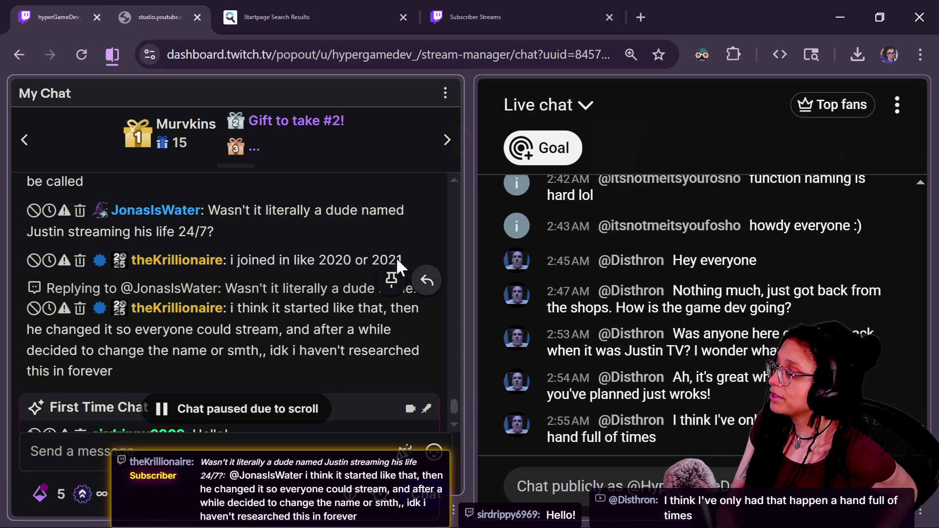
scroll(355, 193, down, 2)
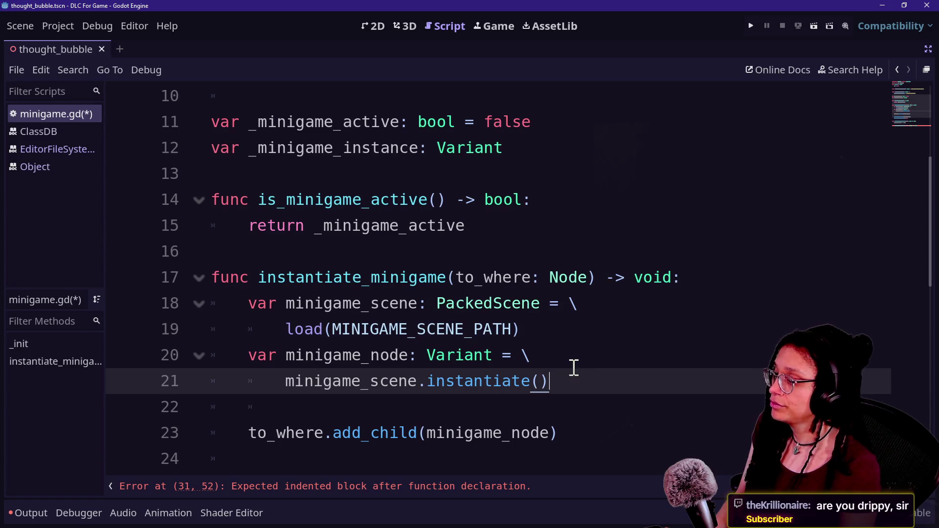
click(589, 396)
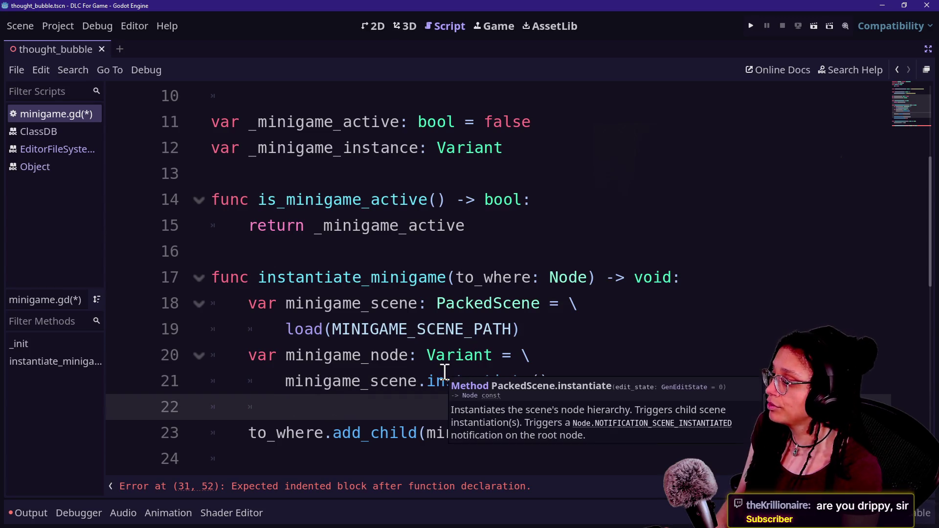
scroll(450, 377, up, 1)
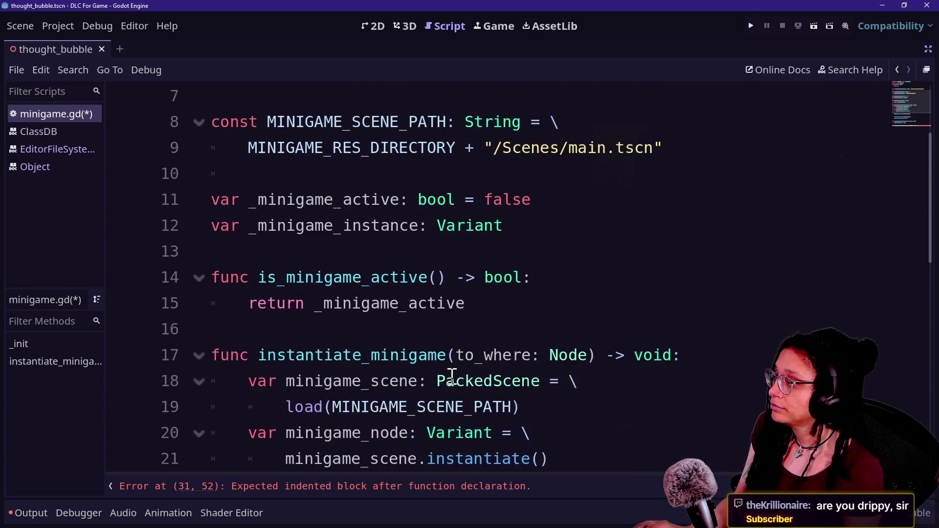
scroll(450, 376, down, 4)
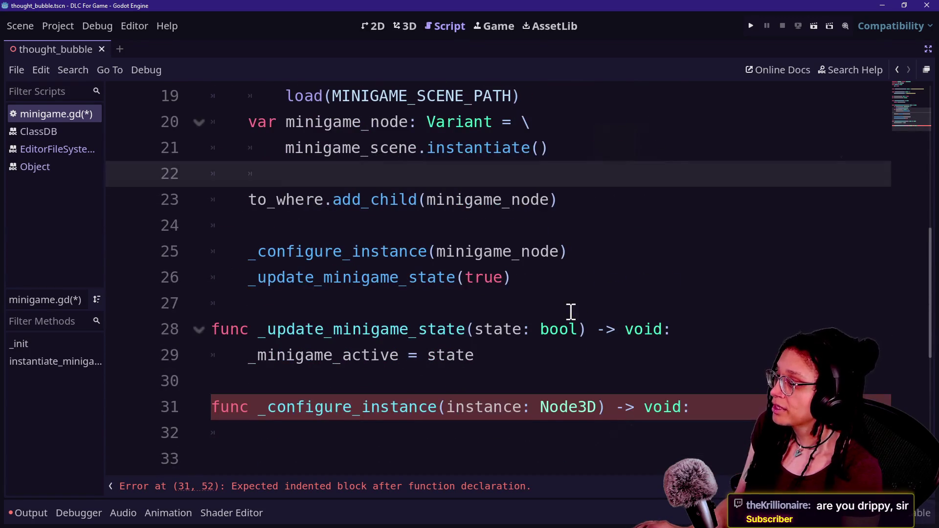
scroll(489, 371, down, 1)
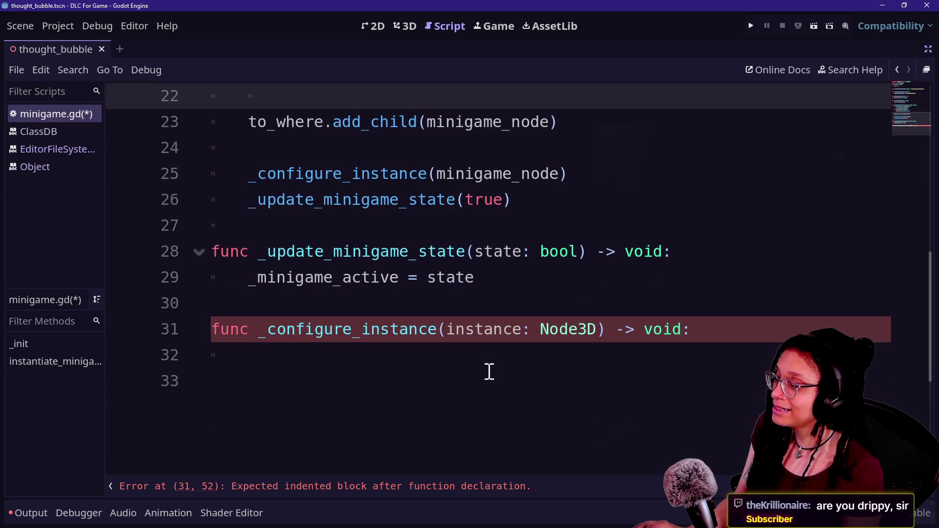
drag(319, 329, 732, 388)
mouse_move(380, 440)
mouse_down()
mouse_move(443, 421)
mouse_move(225, 309)
mouse_move(216, 329)
mouse_move(230, 329)
mouse_up()
click(326, 348)
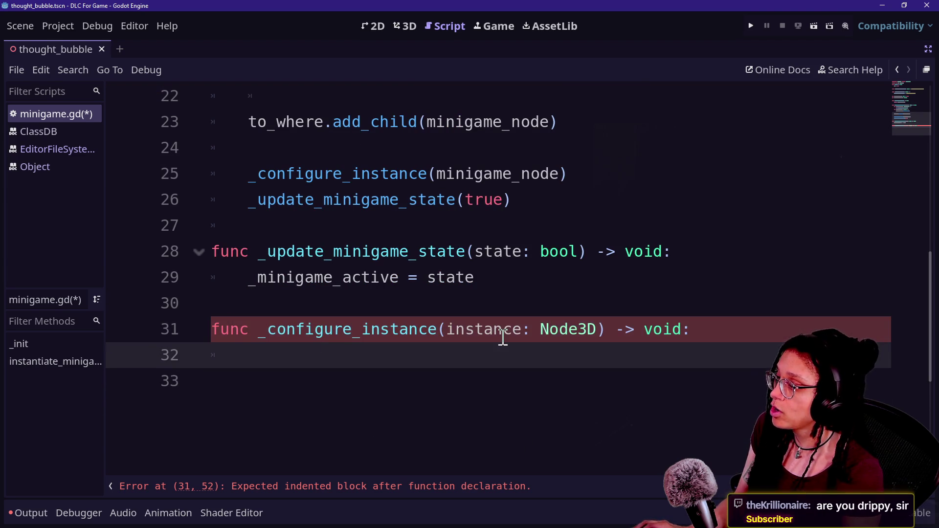
scroll(503, 337, up, 6)
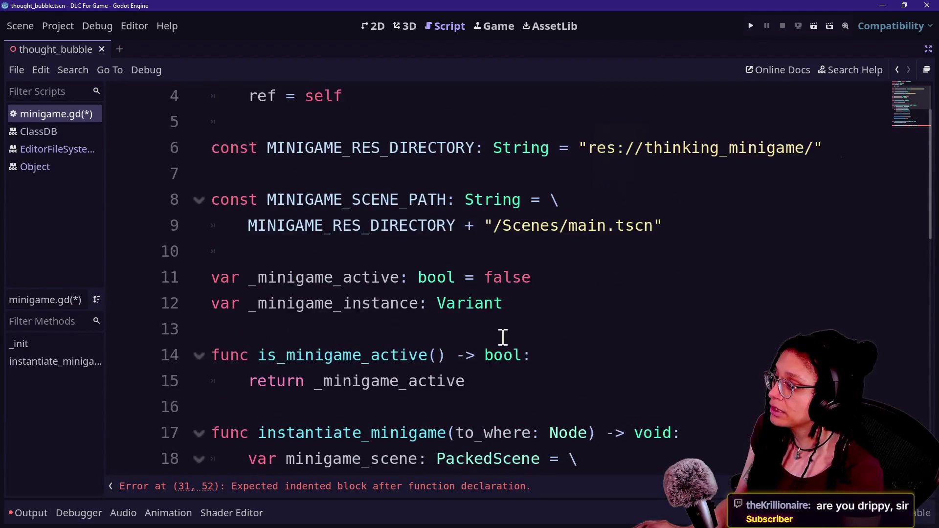
scroll(345, 251, down, 1)
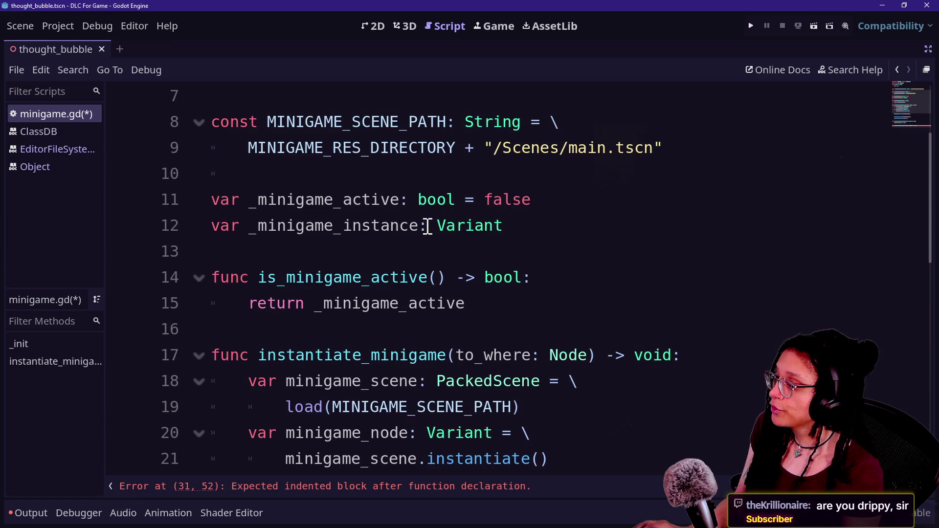
mouse_move(434, 225)
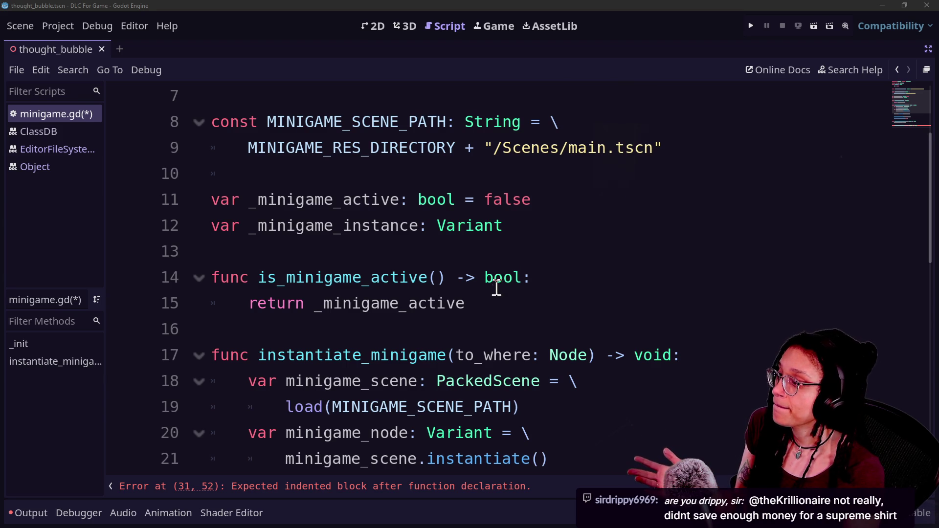
double_click(500, 226)
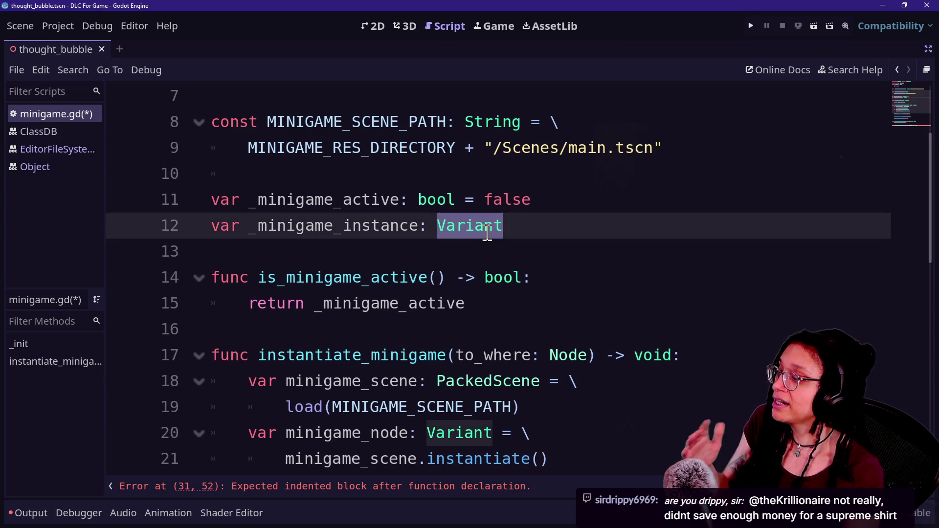
text(Cont)
click(471, 357)
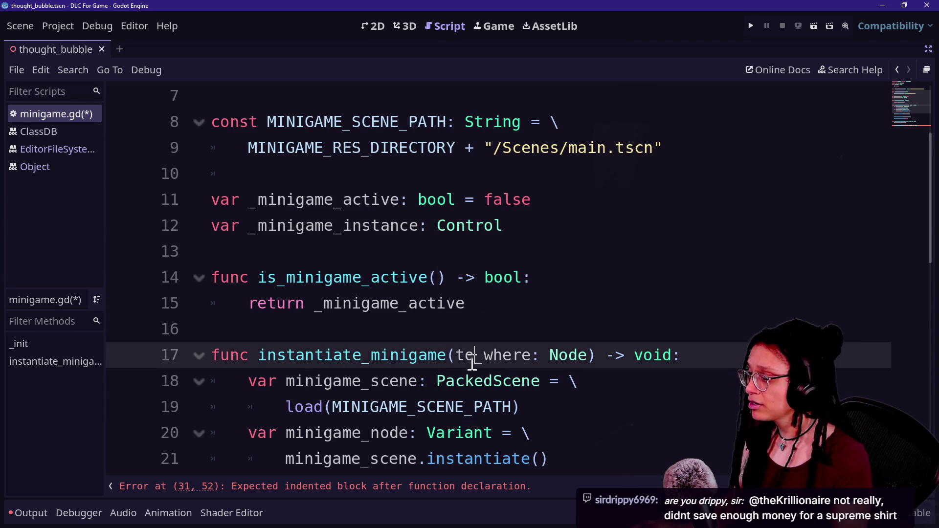
scroll(471, 358, down, 2)
double_click(459, 279)
text(Contorl)
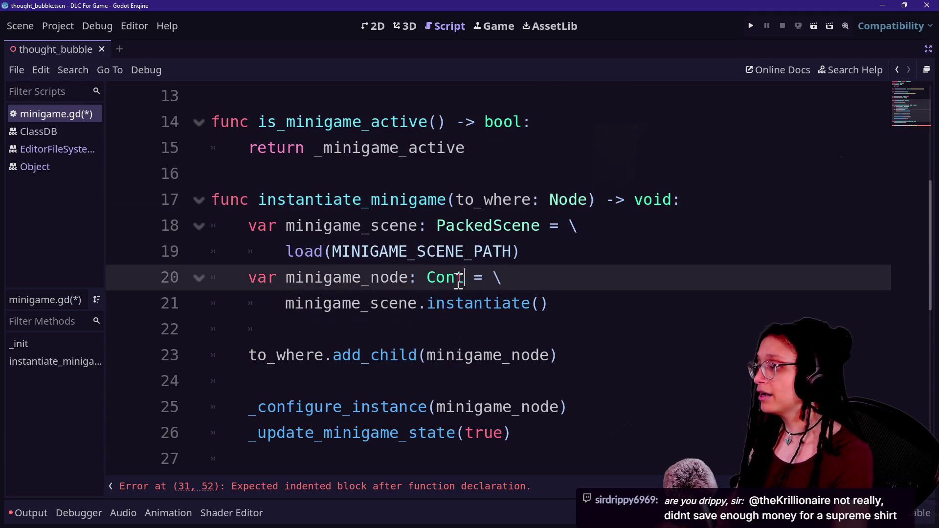
key(BackSpace)
key(BackSpace)
key(BackSpace)
text(rol)
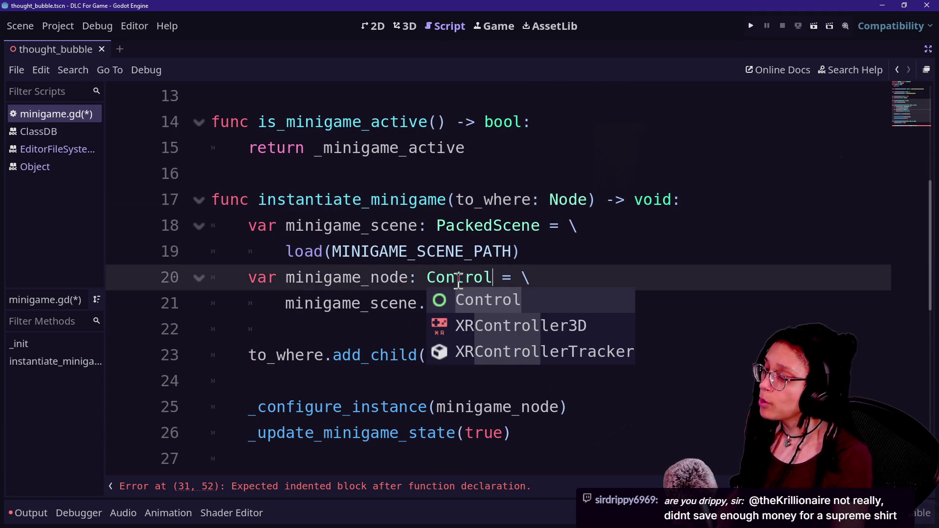
key(Escape)
key(Down)
key(Down)
key(Down)
click(593, 300)
text(as Control)
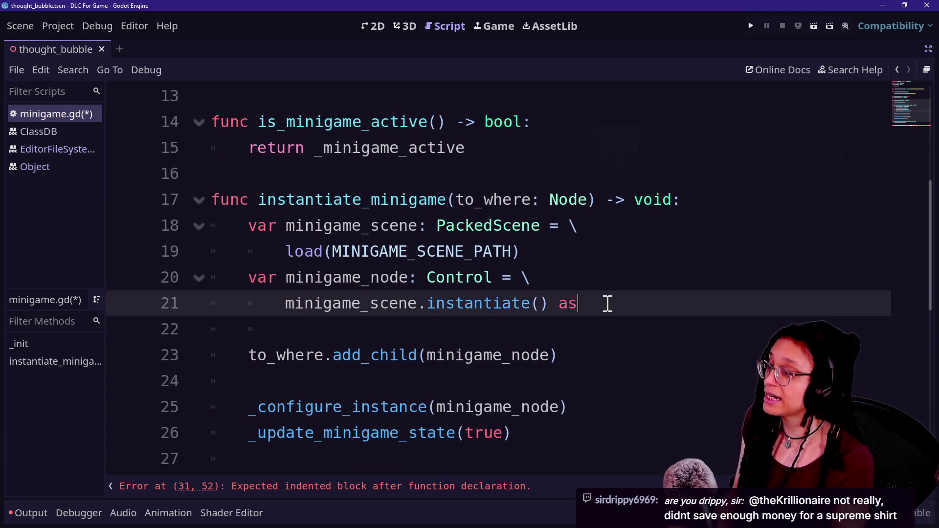
key(ctrl+z)
key(ctrl+z)
key(ctrl+z)
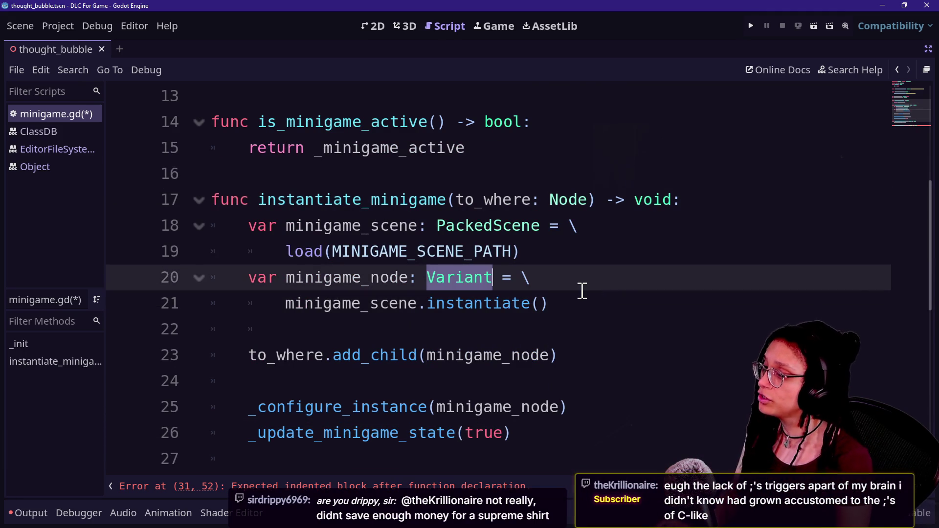
key(ctrl+z)
click(388, 300)
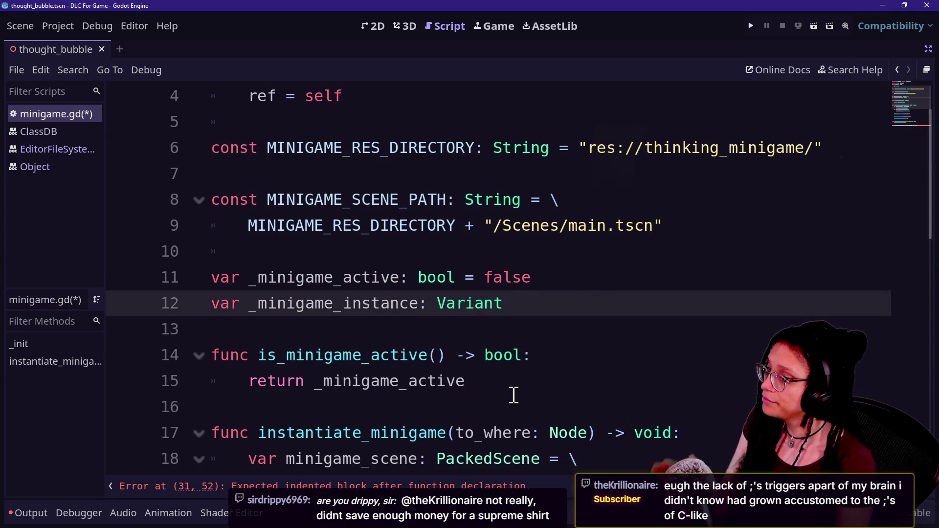
scroll(513, 395, down, 2)
scroll(513, 395, down, 2)
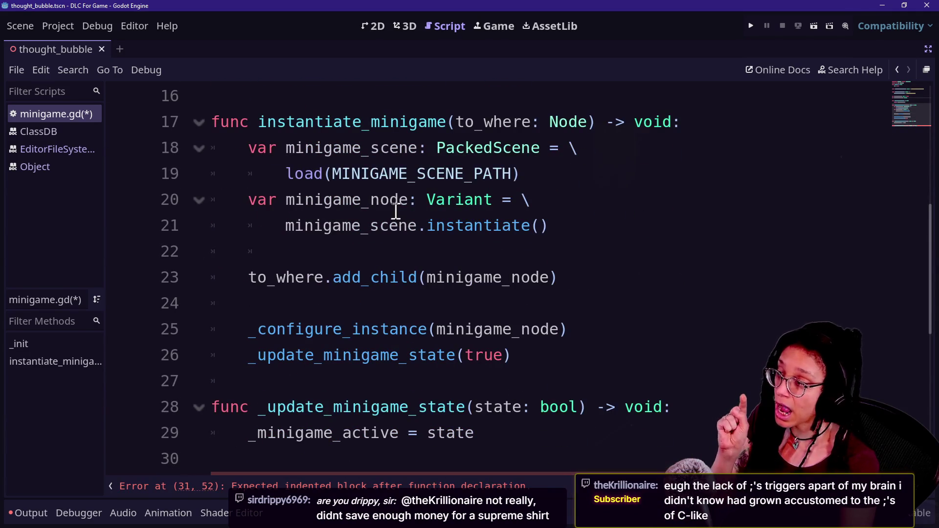
drag(382, 203, 485, 201)
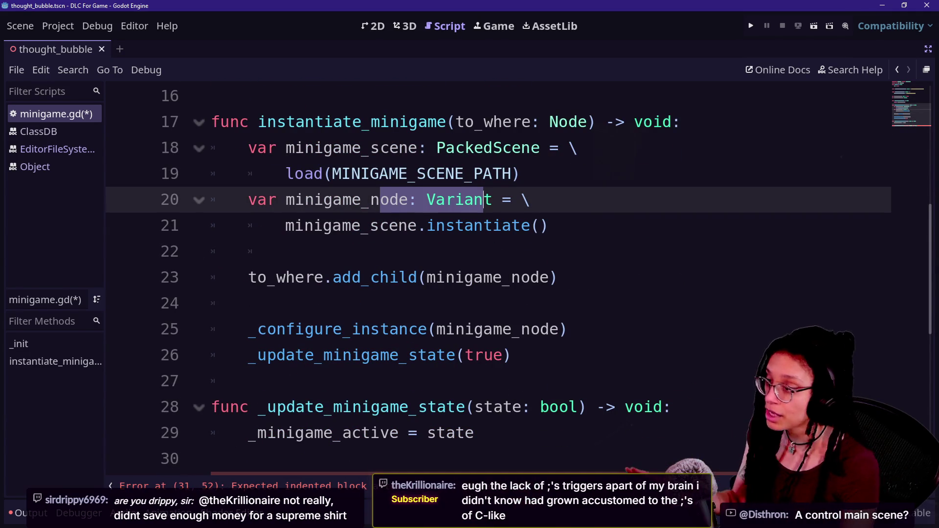
click(663, 457)
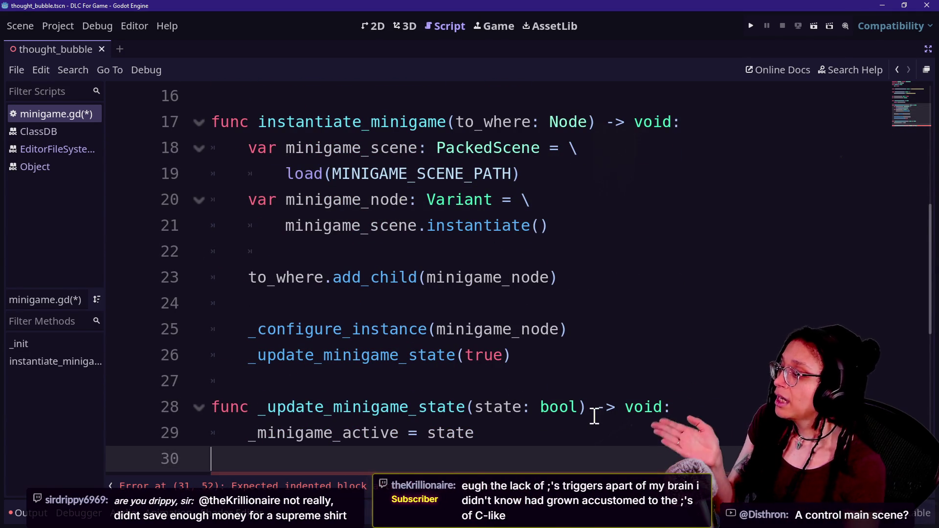
scroll(518, 392, down, 1)
click(725, 429)
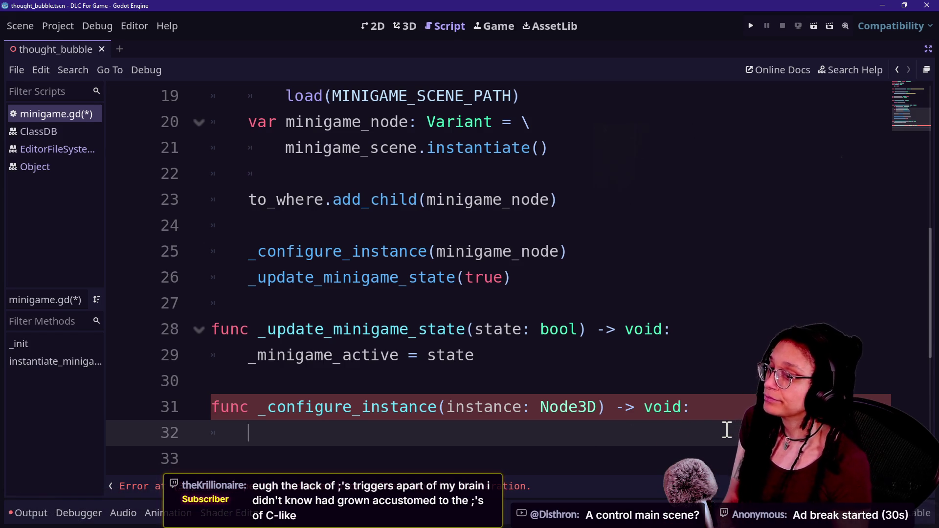
Step: Restore the empty destroy_minigame stub and reference _minigame_instance in its body
key(ctrl+z)
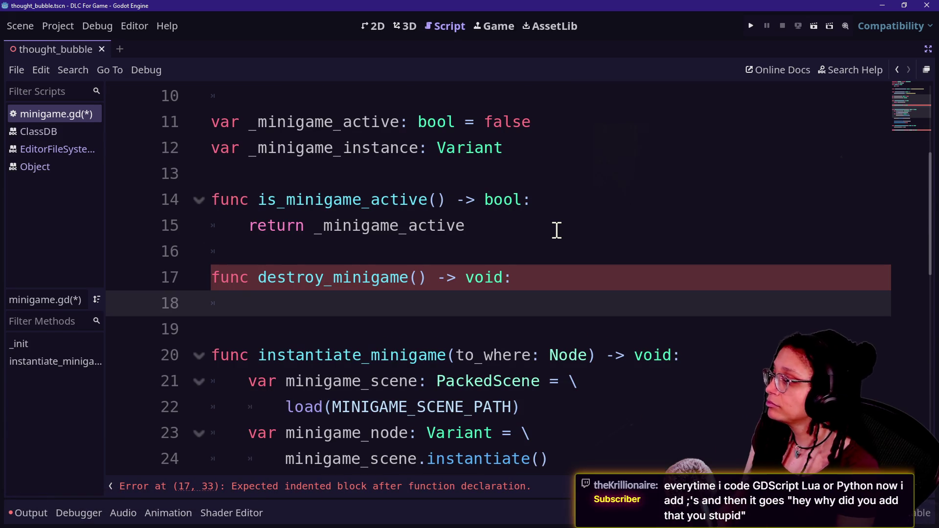
text(_minigame_in)
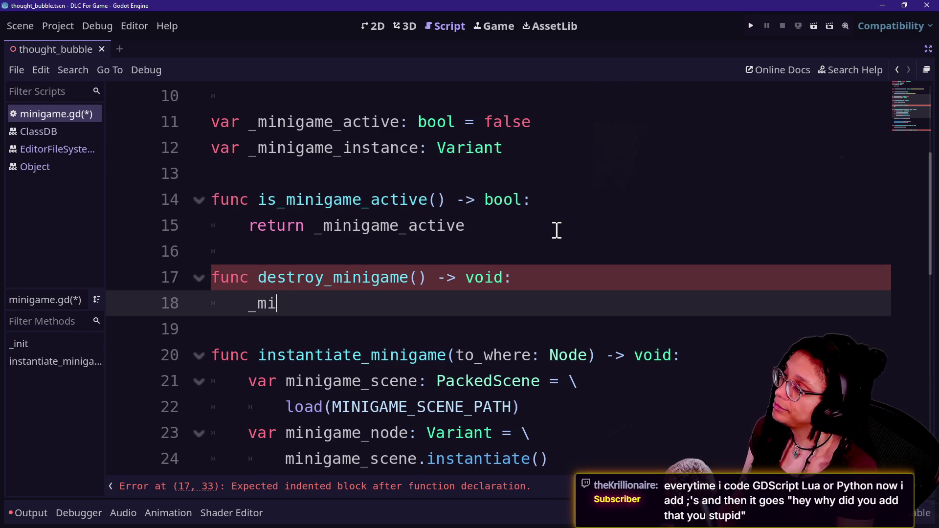
key(Return)
text(.)
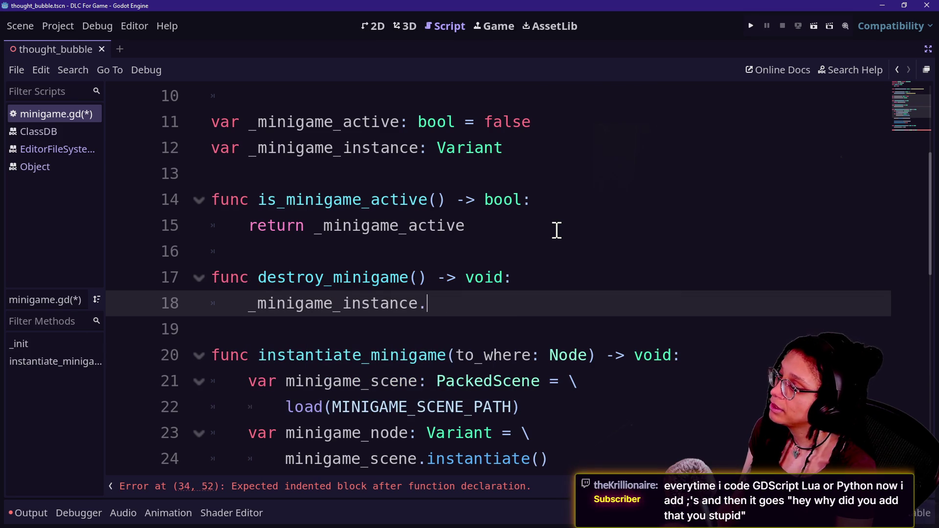
text(queue_)
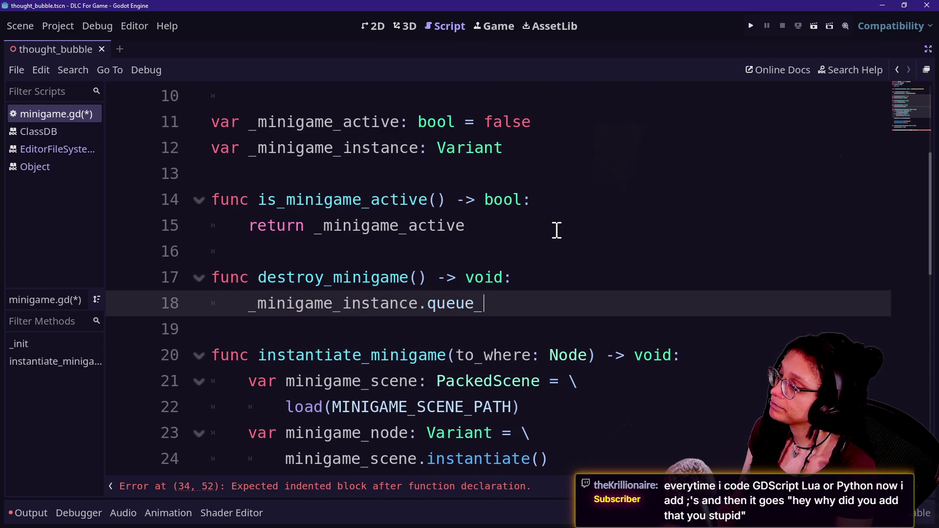
key(BackSpace)
key(BackSpace)
key(BackSpace)
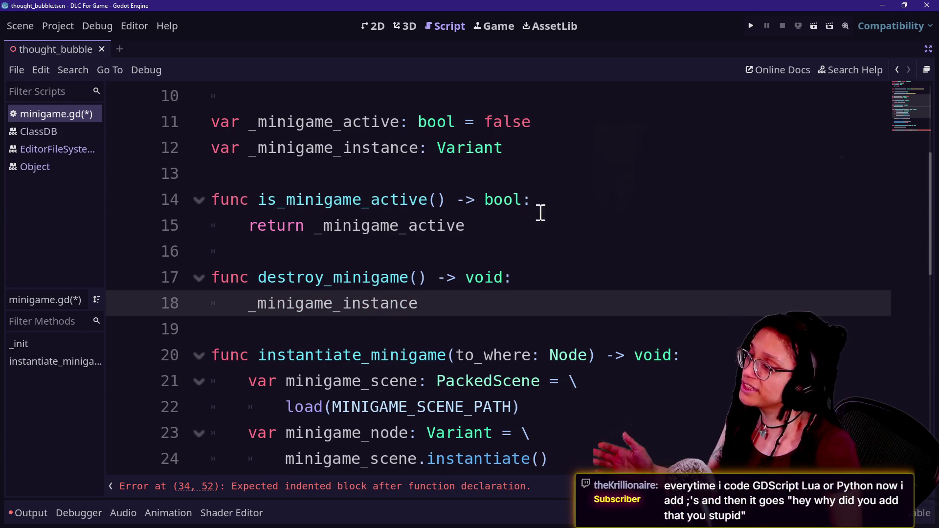
Step: Try retyping _minigame_instance as Node, then revert it back to Variant
double_click(447, 148)
text(Node)
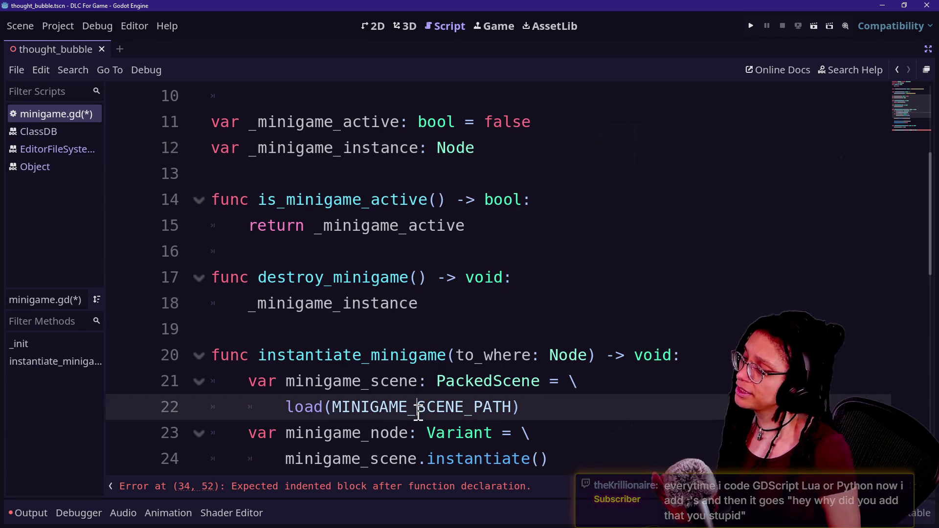
click(443, 323)
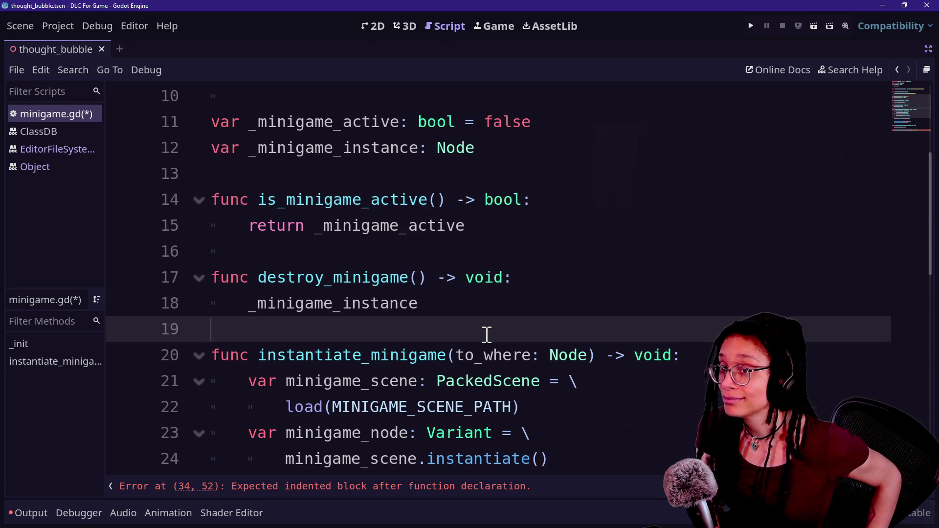
click(482, 301)
key(ctrl+z)
click(468, 307)
Step: Start an 'if _minigame_instance is Node:' check inside destroy_minigame
drag(297, 282, 585, 315)
click(594, 287)
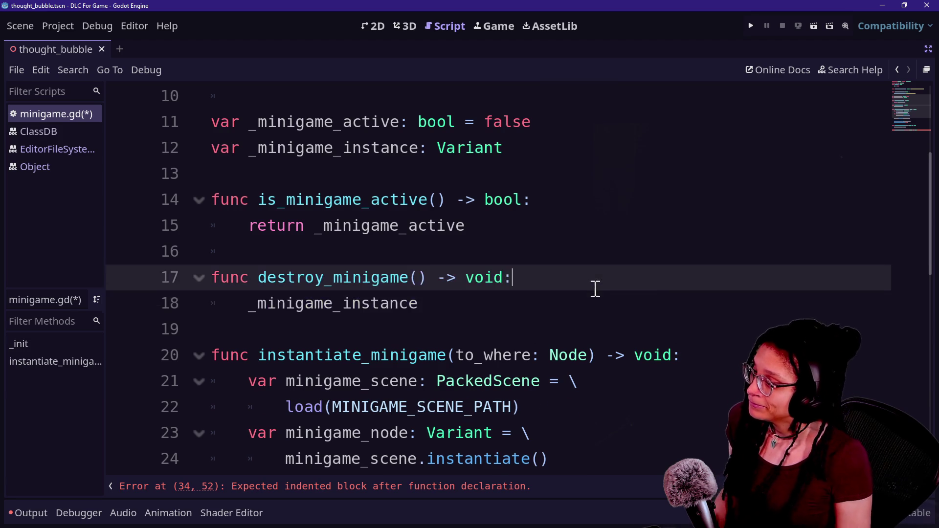
key(Return)
text(if _)
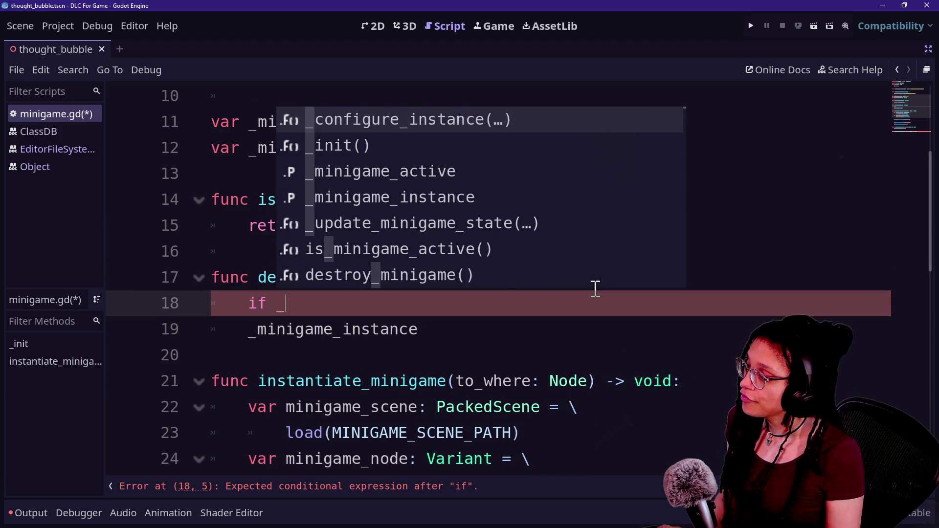
text(minigame_instanc)
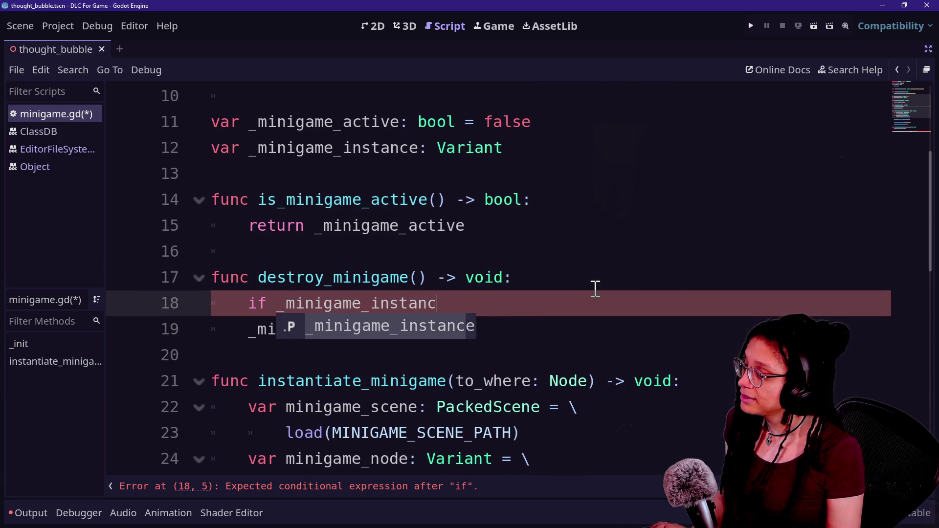
text(e is Node)
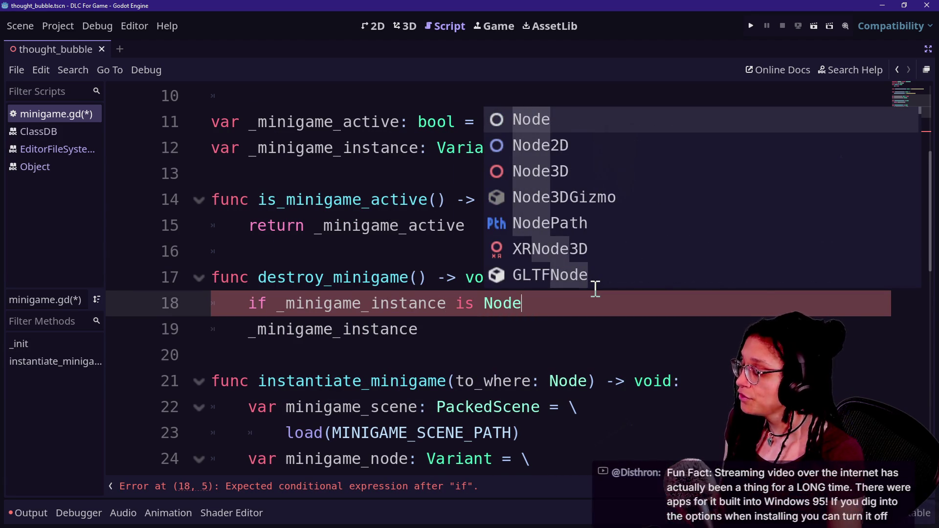
text(:)
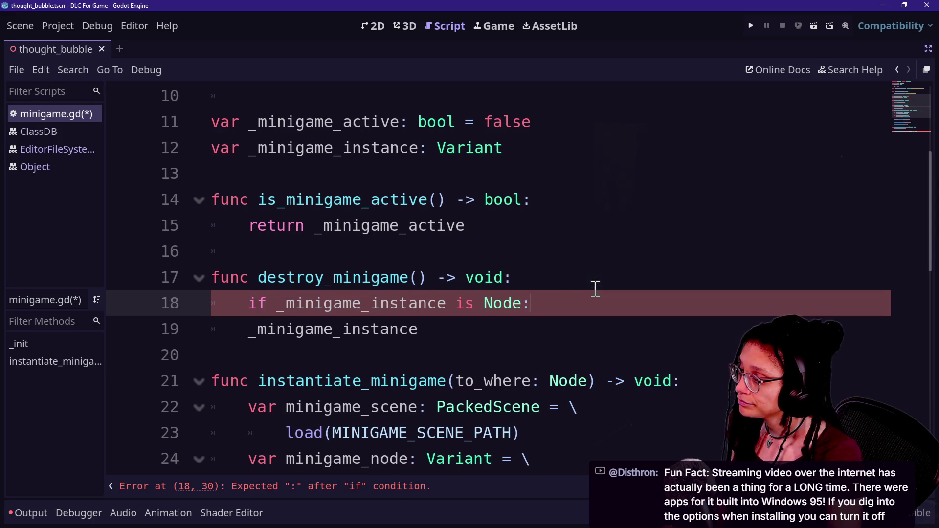
Step: Declare 'var minigame_instance: Node = _minigame_instance' inside the if block
click(242, 336)
key(Tab)
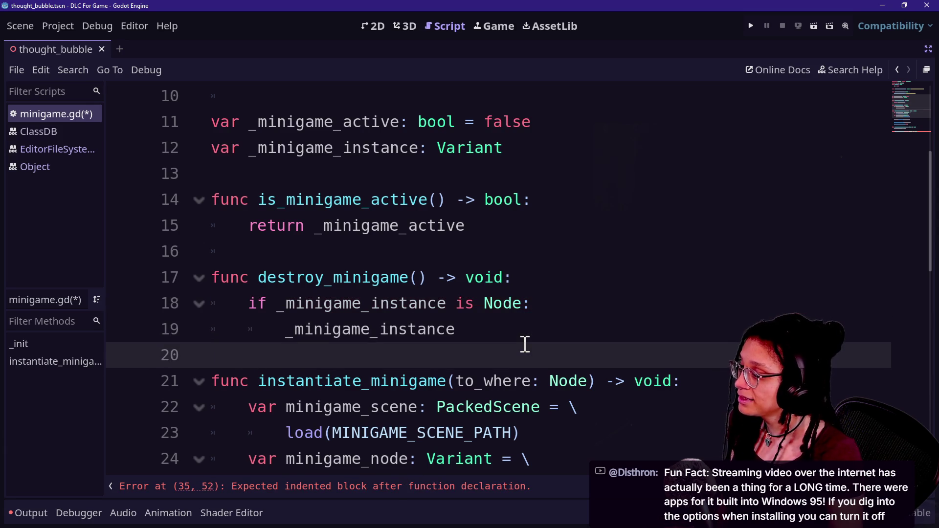
click(538, 331)
click(541, 308)
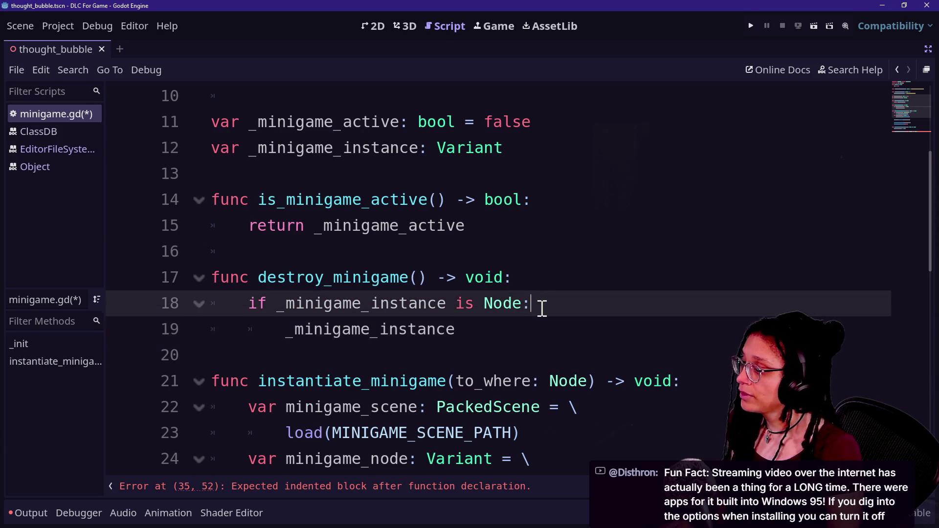
key(Return)
text(var)
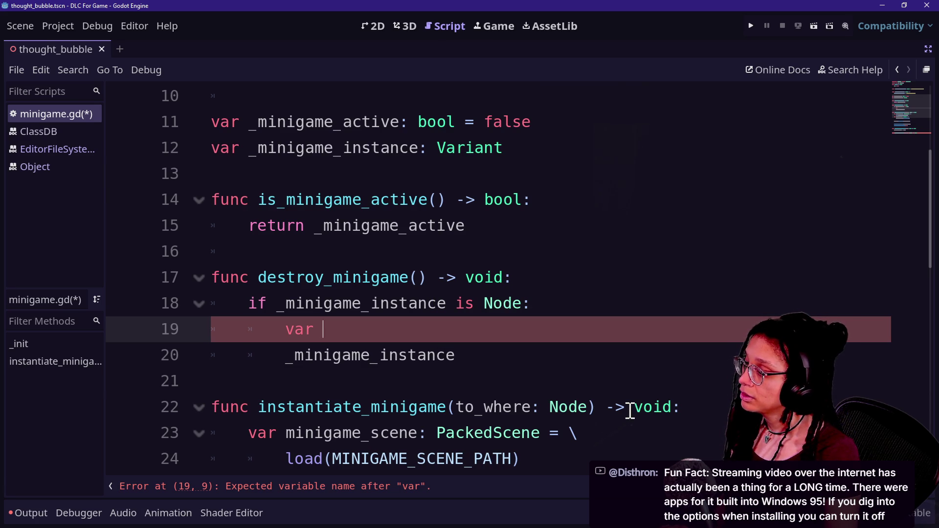
text(minigame_instance: )
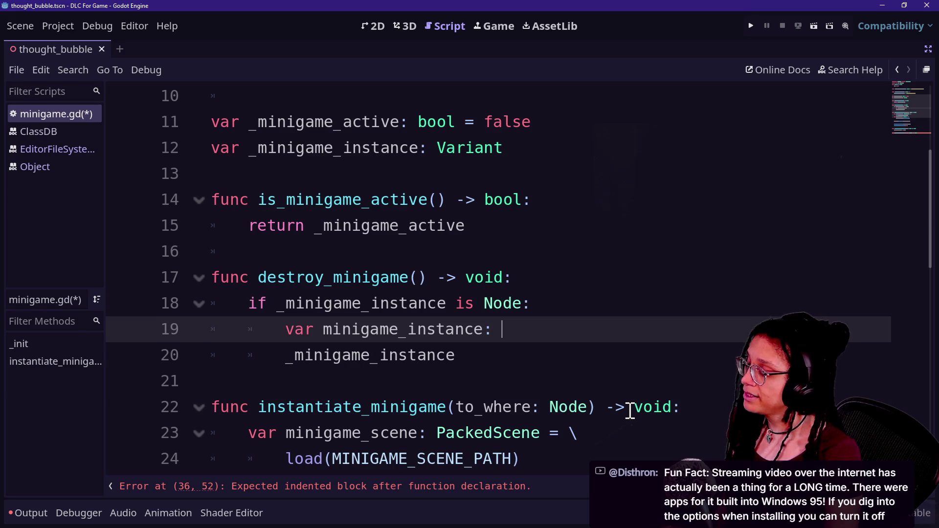
text(Node =)
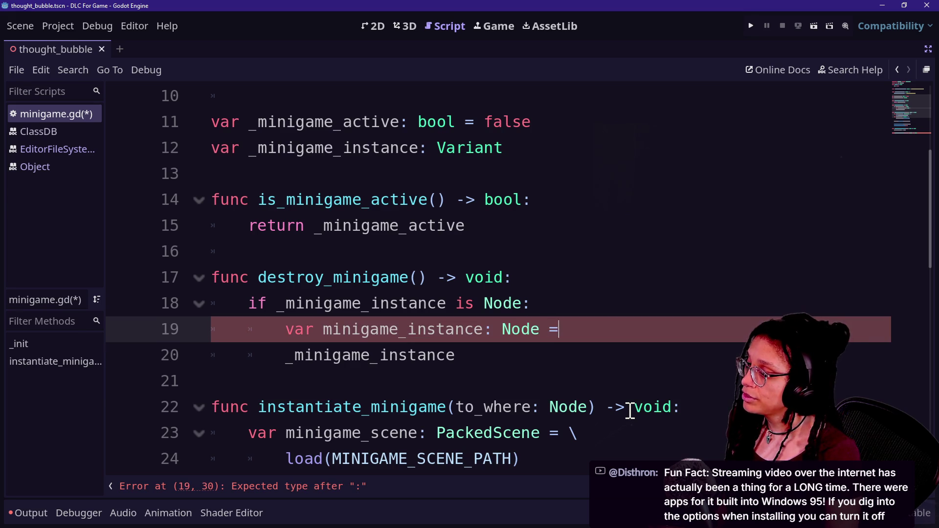
text( _minigame_instance a)
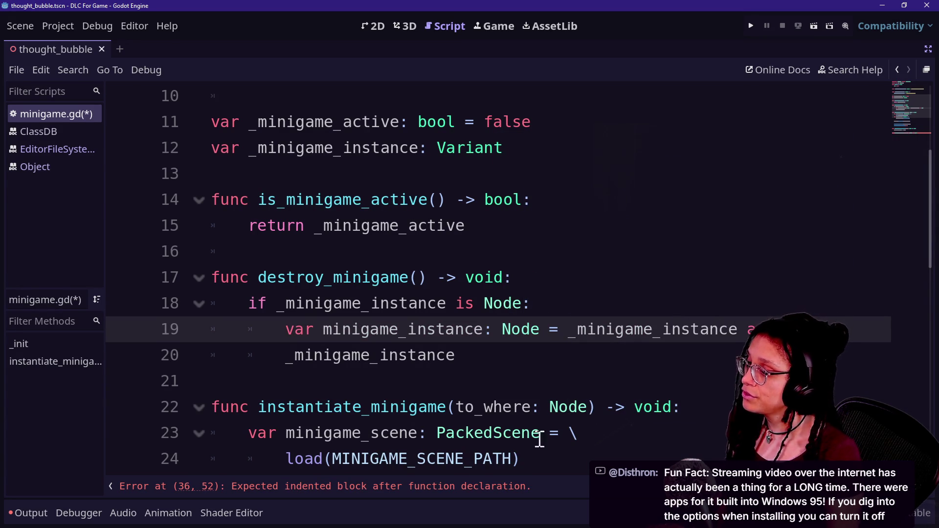
click(529, 344)
key(Escape)
mouse_move(541, 341)
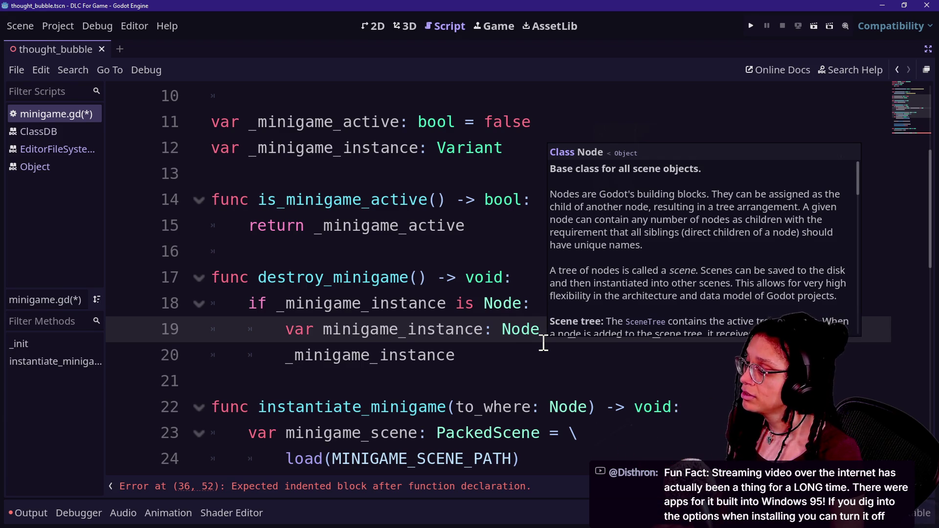
Step: Wrap the cast onto an indented continuation line using a backslash after the equals sign
click(569, 330)
text(\)
key(Return)
key(Tab)
click(489, 384)
scroll(491, 384, down, 1)
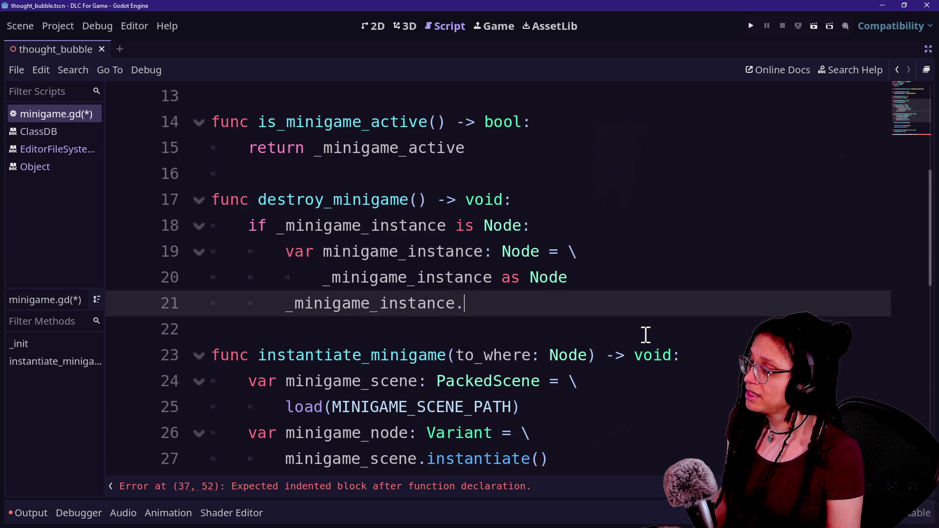
Step: Call queue_free() on the local minigame_instance
key(ctrl+space)
text(q)
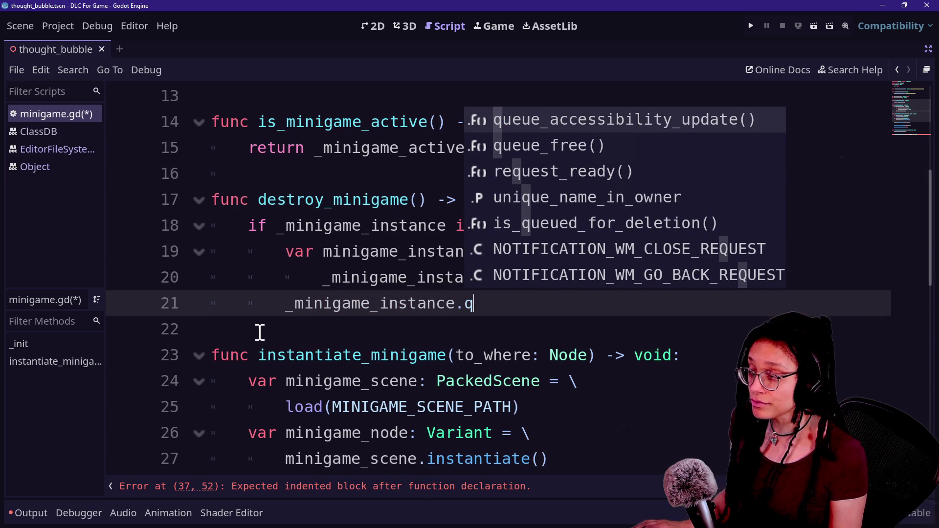
click(293, 305)
key(BackSpace)
click(525, 307)
key(BackSpace)
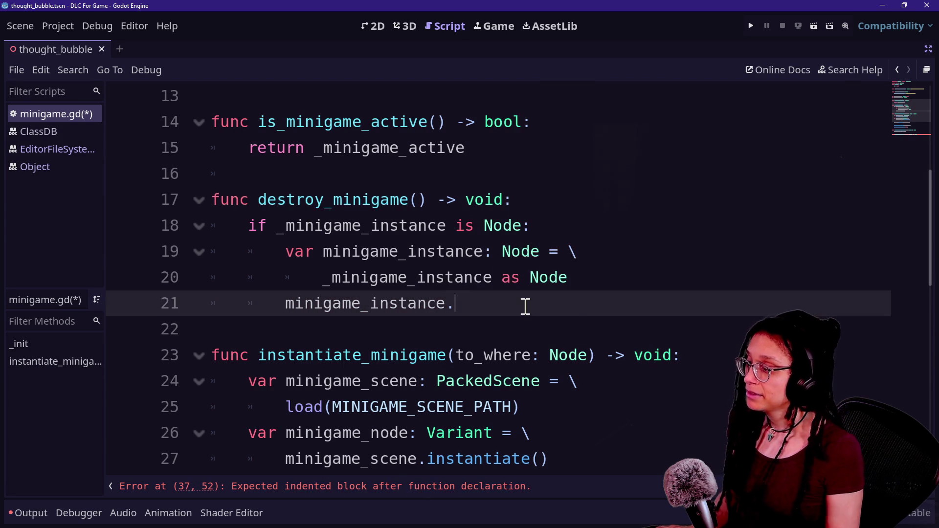
text(queue)
key(Down)
key(Return)
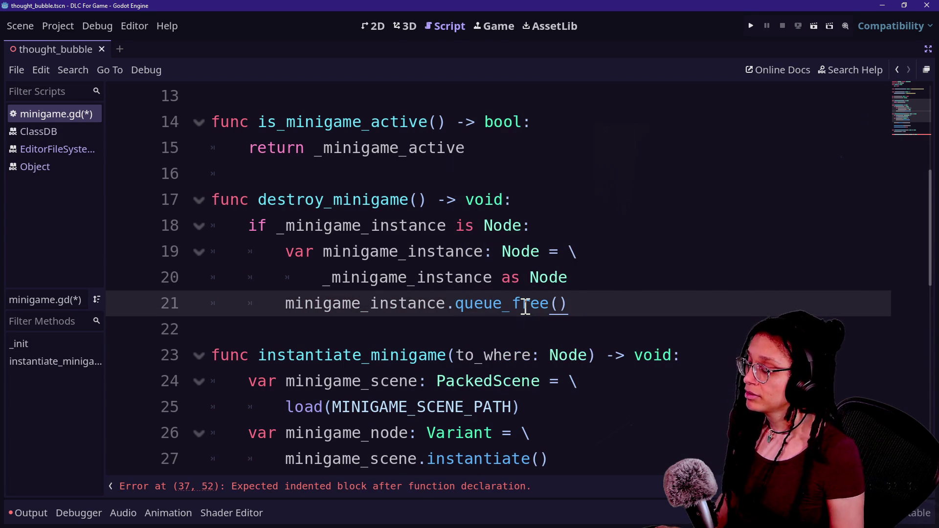
Step: Start an empty else branch below the queue_free() call
key(Return)
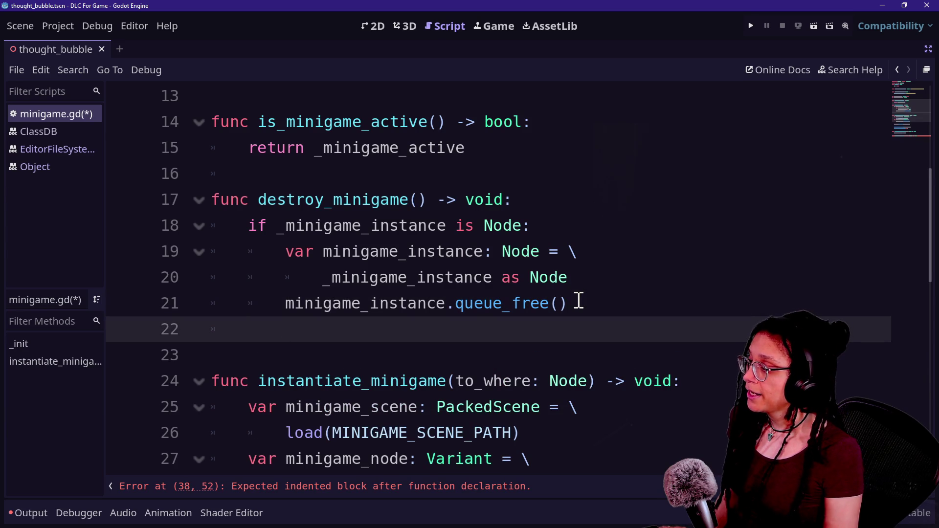
text(else:)
key(Return)
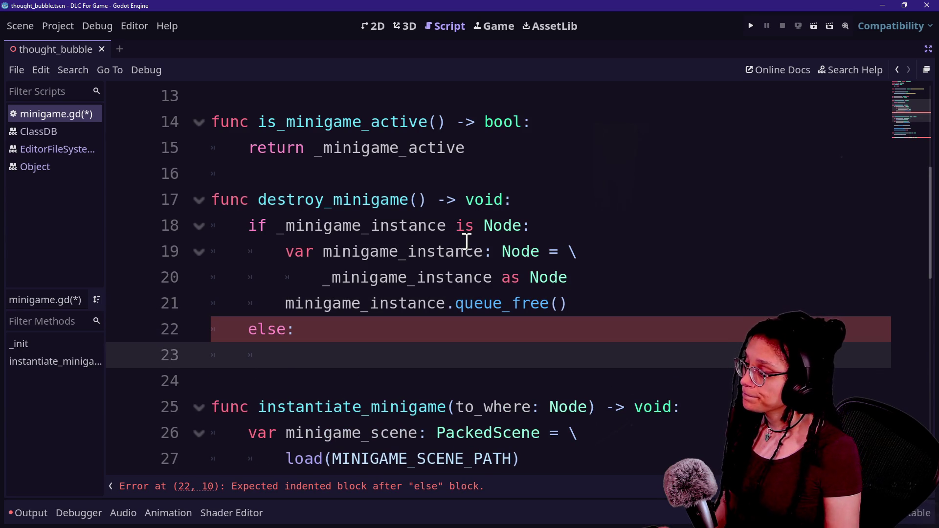
Step: Add push_error("Can't queue free") to the else branch
text(push_)
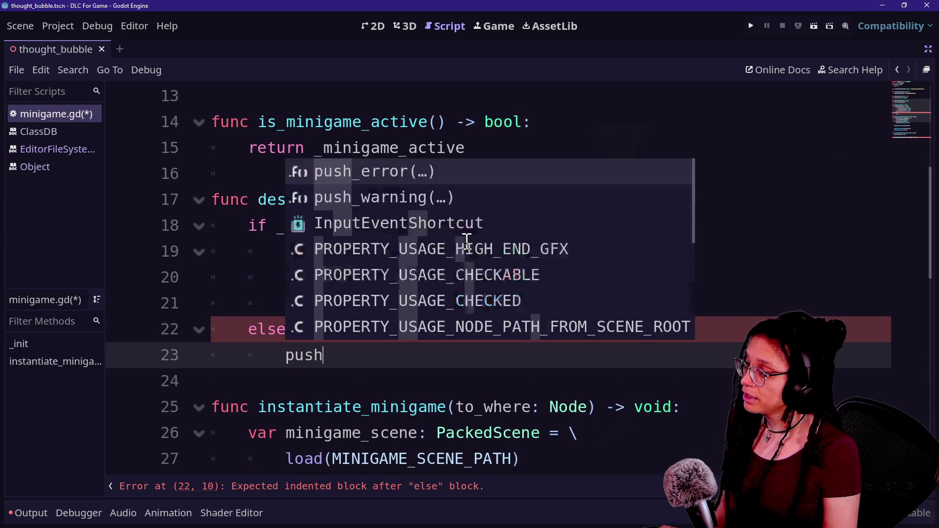
key(Return)
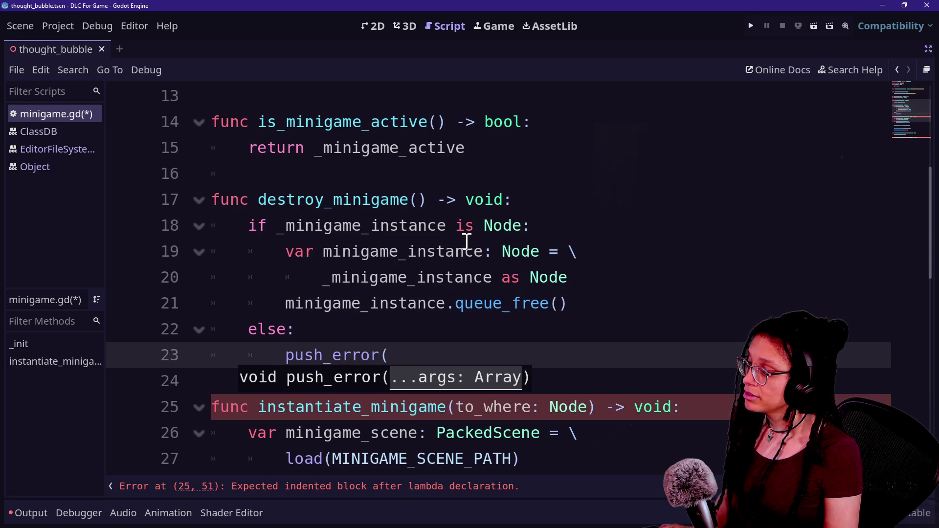
text("C)
key(BackSpace)
text('t)
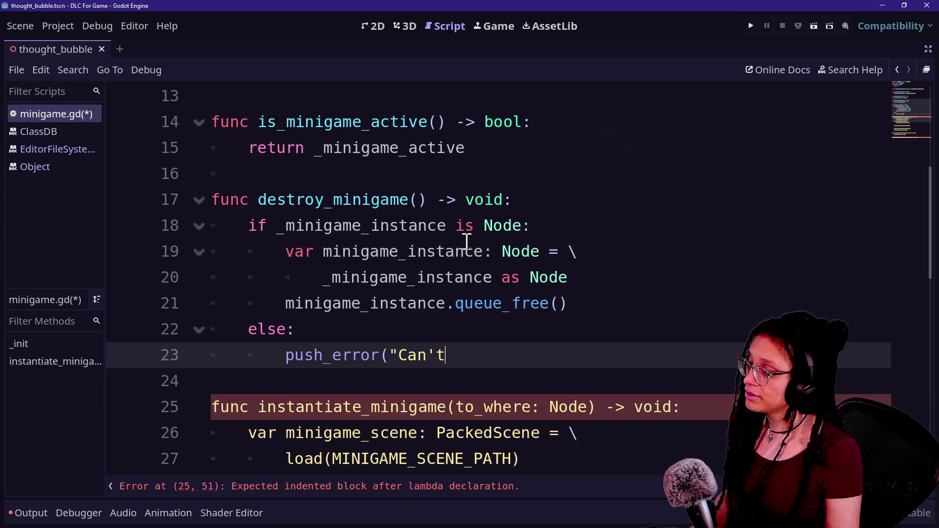
text( queue free a  non)
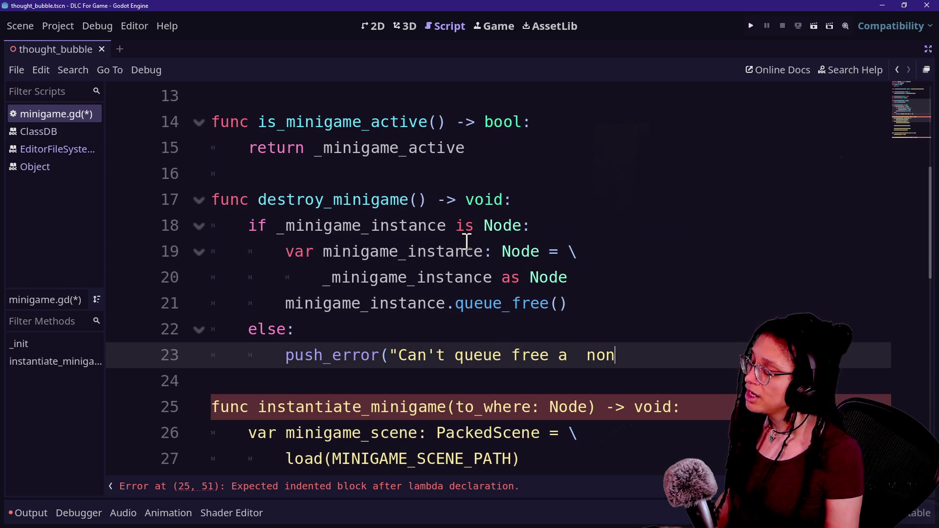
Step: Draft a canvas: CanvasLayer = CanvasLayer.new() line followed by a canvas.que call
click(618, 299)
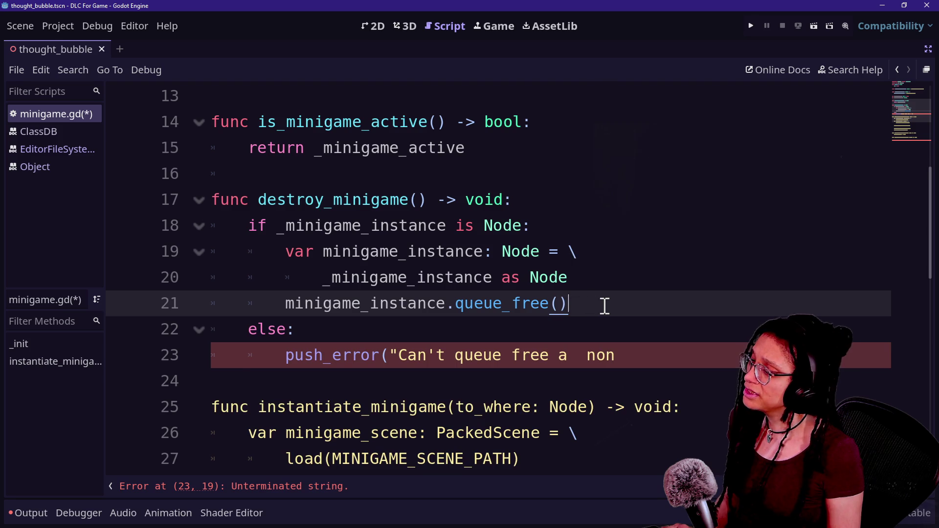
key(Return)
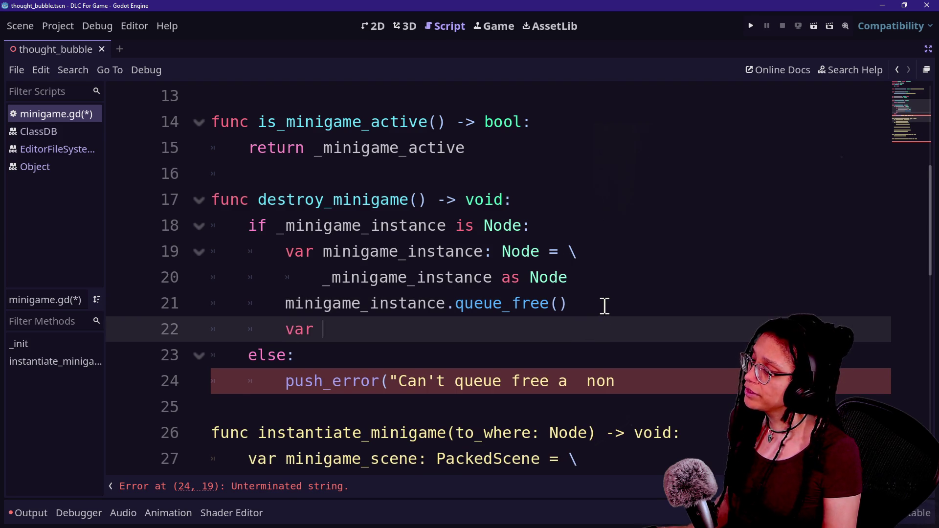
text(canvas:)
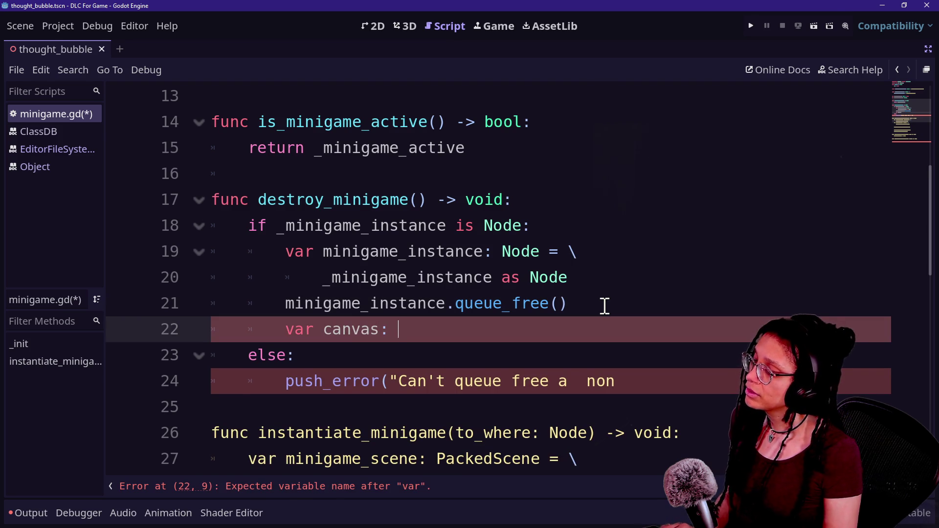
text( CanvasLaye)
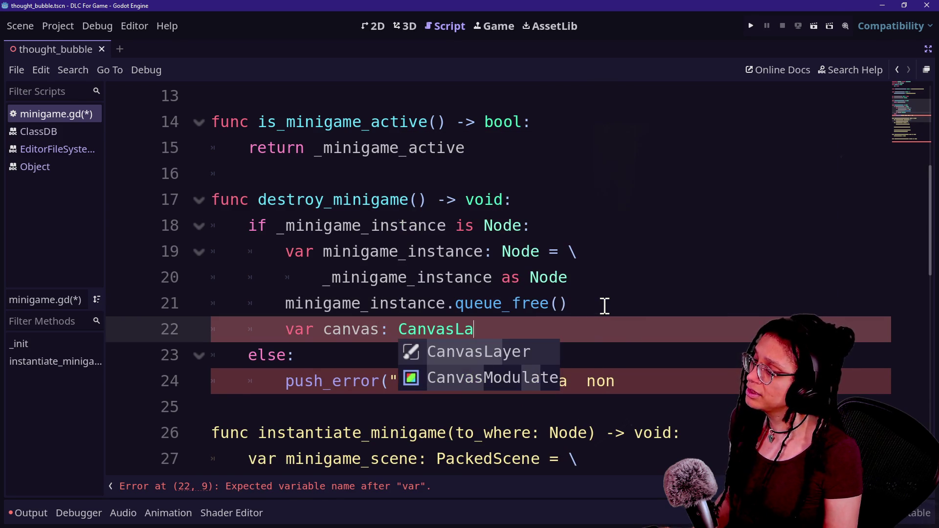
text(r = )
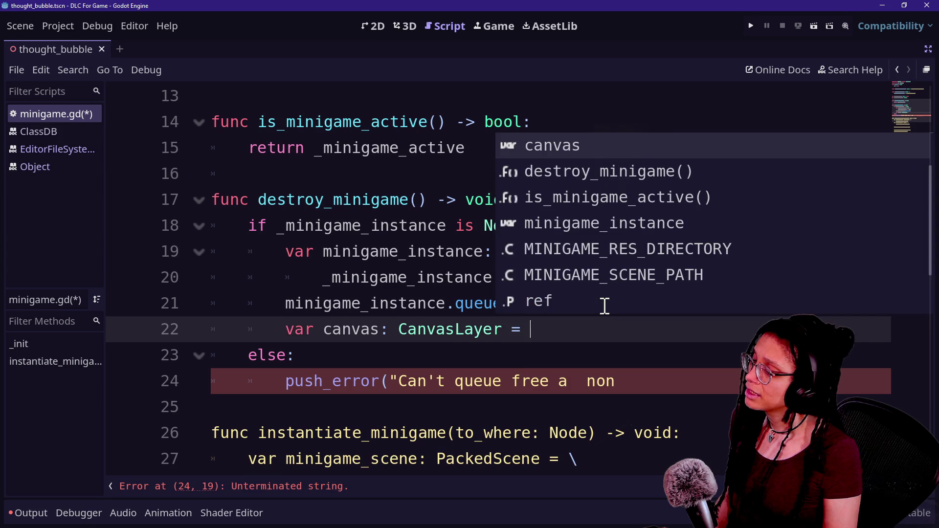
text(CanvasLayer.)
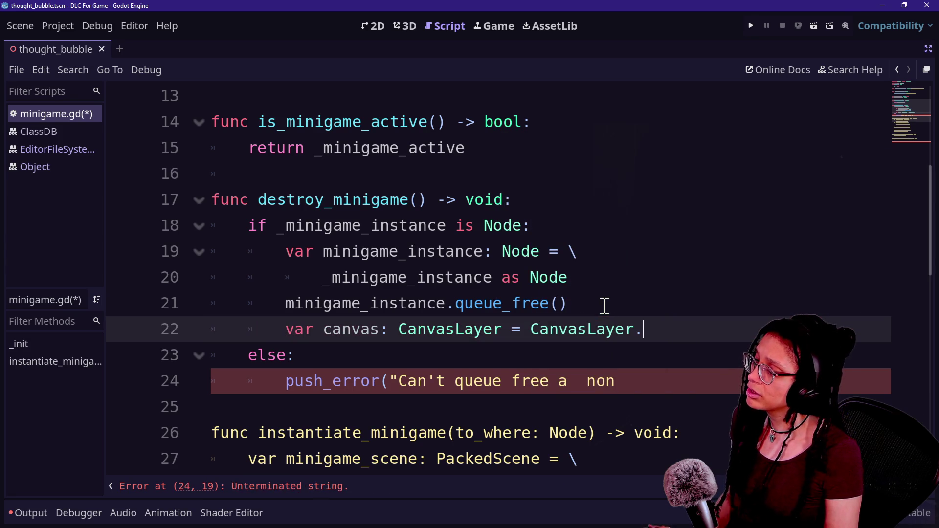
text(new())
key(Return)
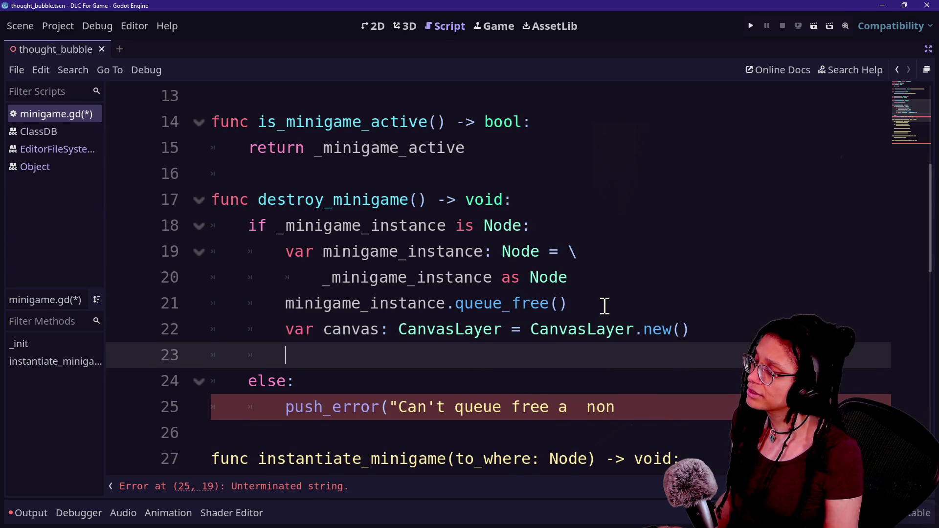
text(canva)
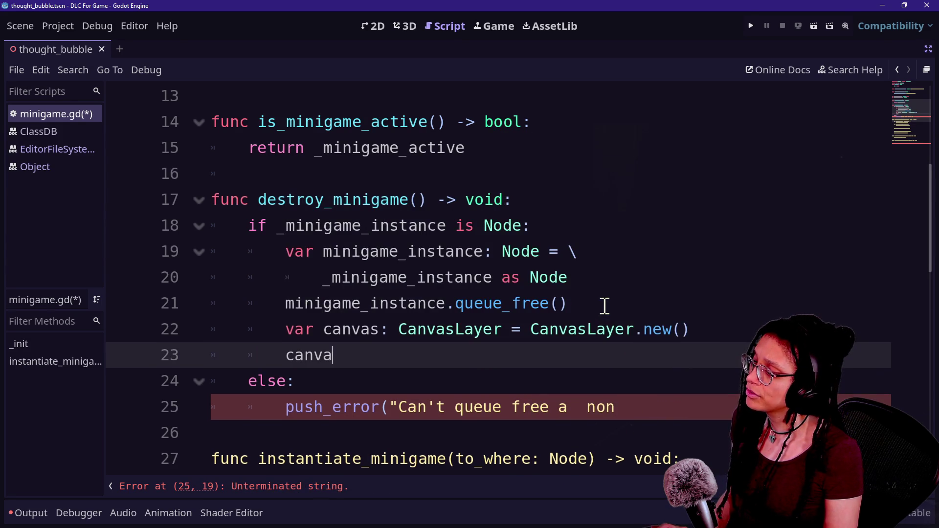
text(s.que)
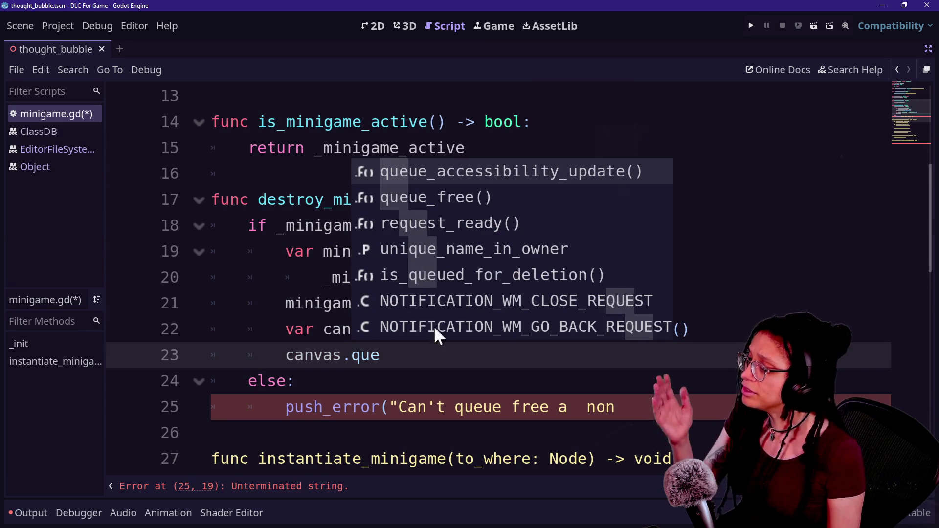
click(639, 391)
Step: Delete the draft lines 21–25 so the function ends at the Node cast
mouse_move(639, 396)
mouse_down()
mouse_move(663, 365)
mouse_move(650, 289)
mouse_up()
key(BackSpace)
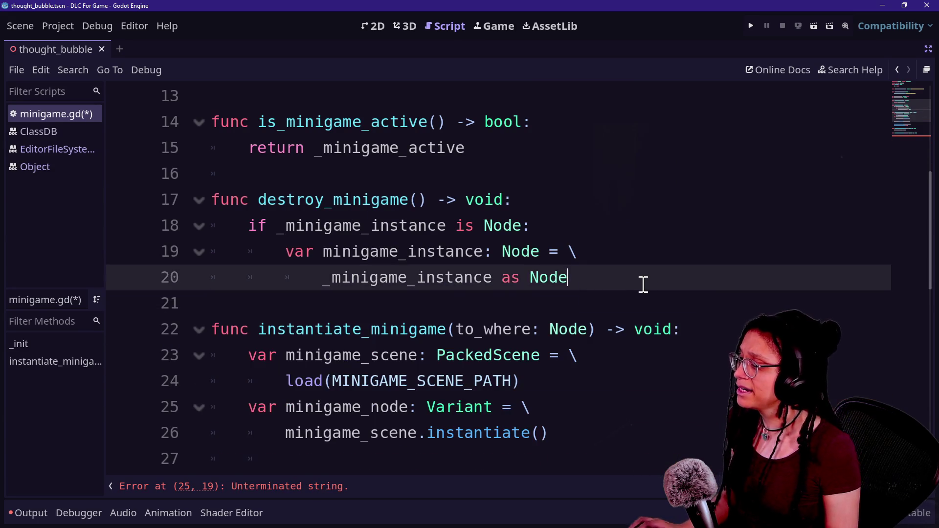
key(Return)
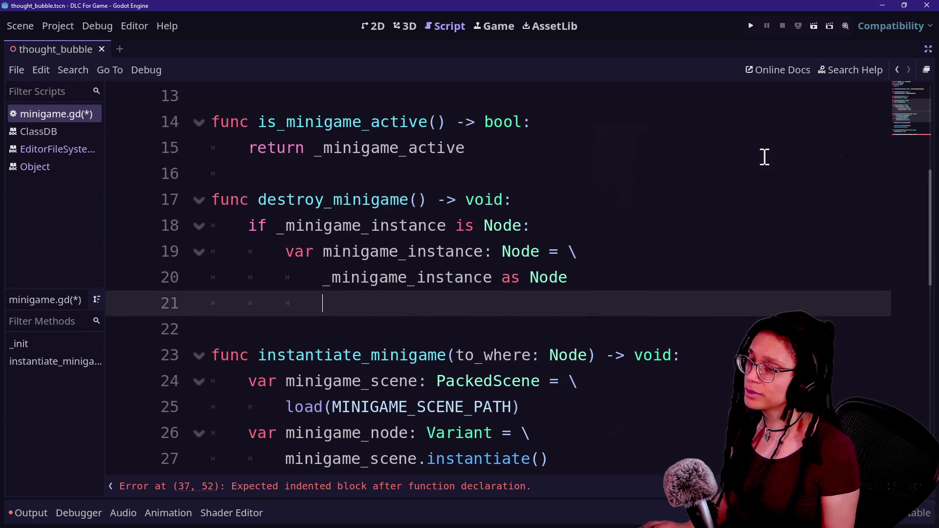
Step: Look up the Node and CanvasLayer class references, then return to minigame.gd
click(533, 252)
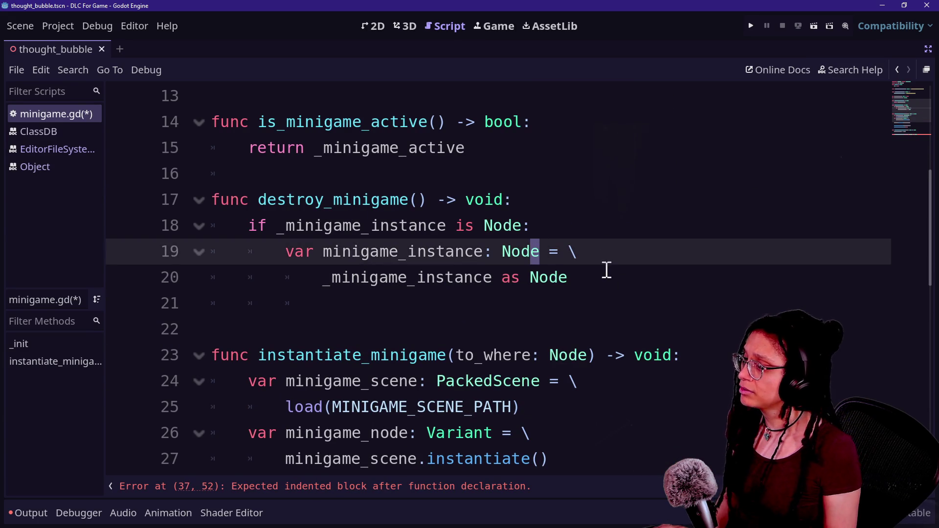
ctrl+click(535, 259)
click(856, 69)
text(c)
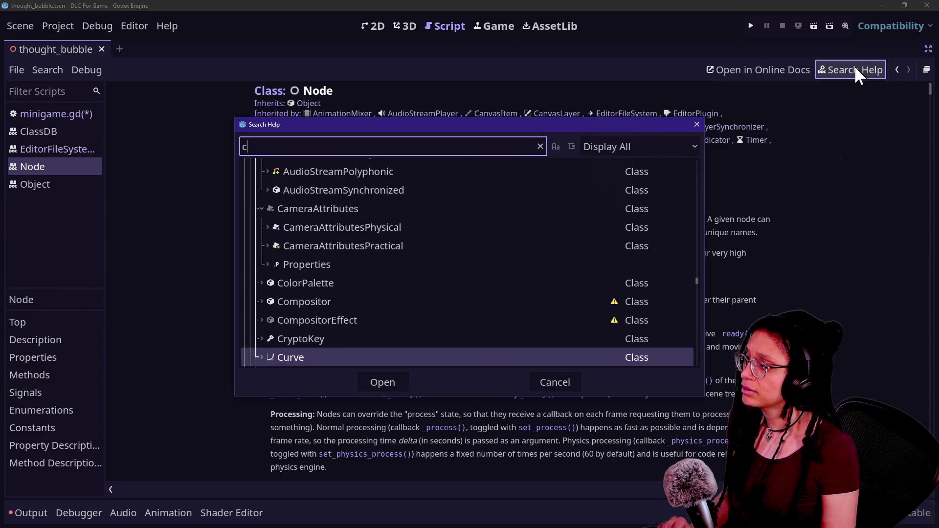
text(anvasLayer)
key(Return)
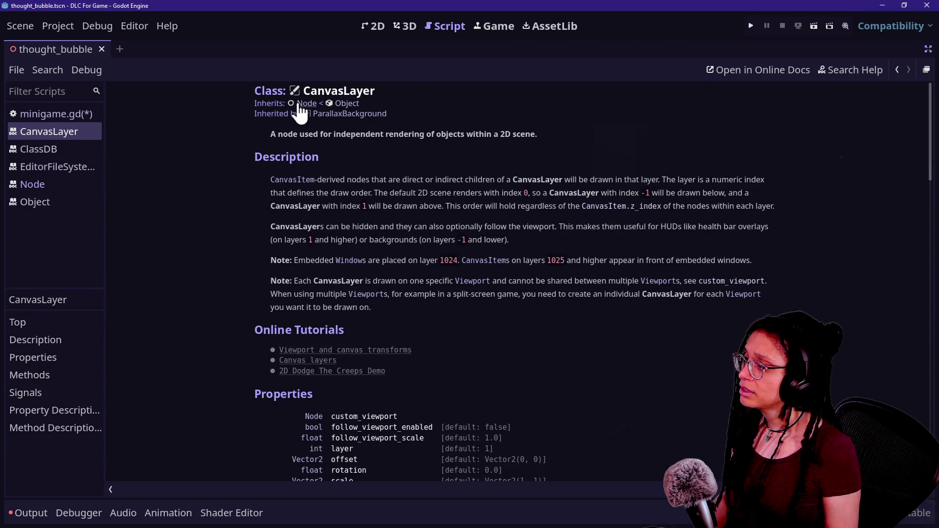
click(897, 70)
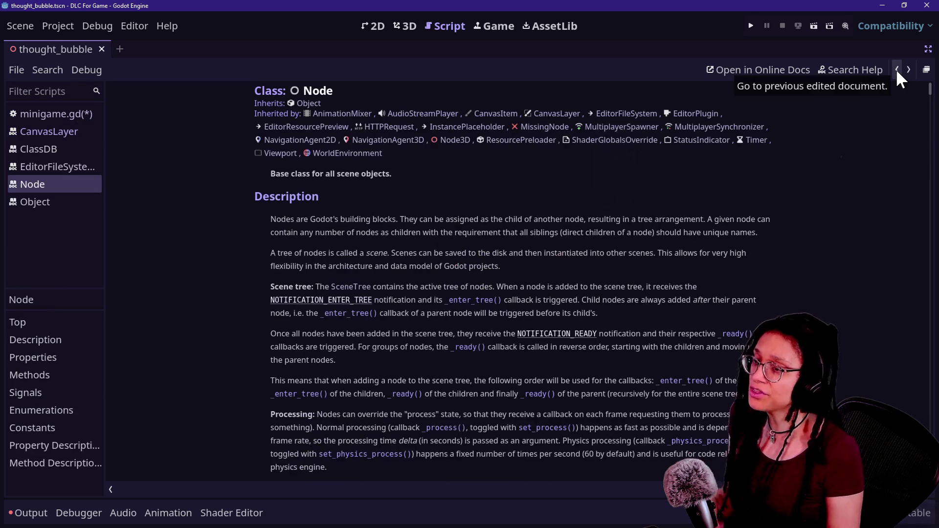
click(899, 70)
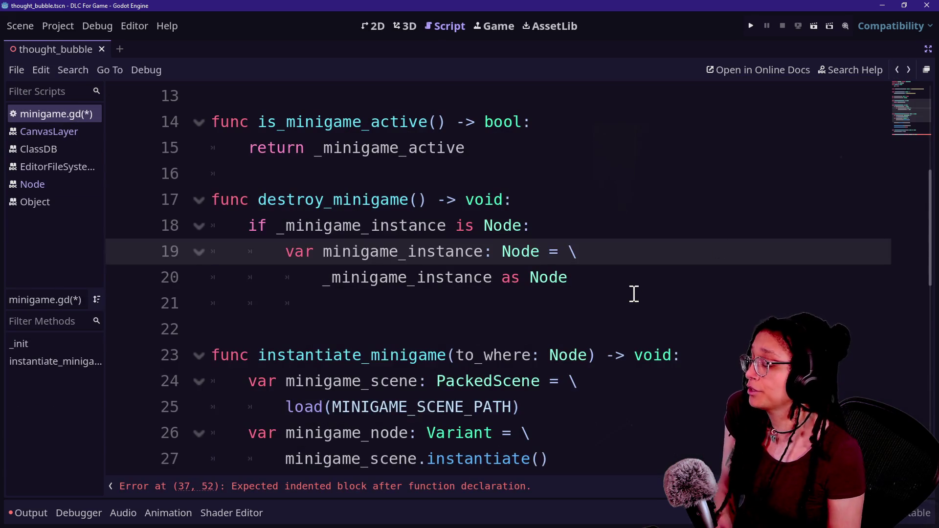
Step: Delete the 'if _minigame_instance is Node:' line and outdent the cast's continuation line
click(634, 293)
click(629, 282)
key(Return)
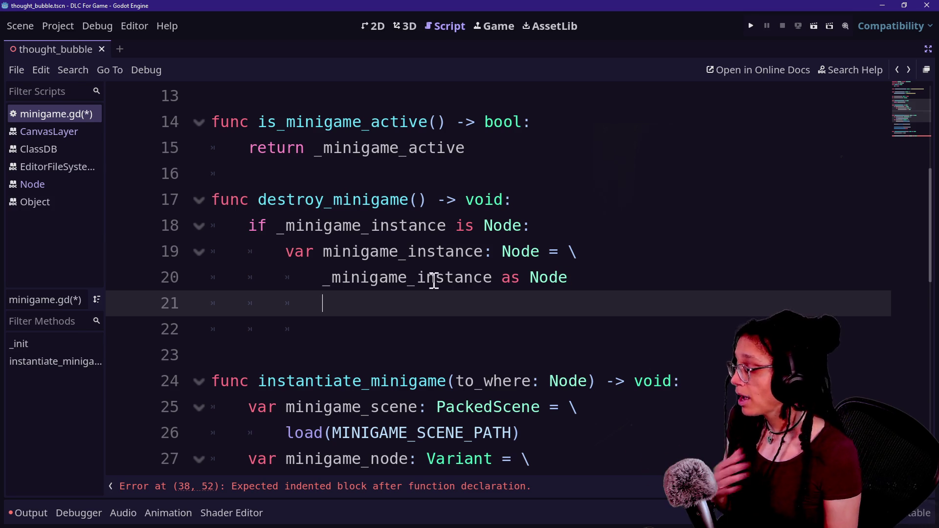
drag(270, 252, 537, 201)
key(BackSpace)
key(Return)
key(Down)
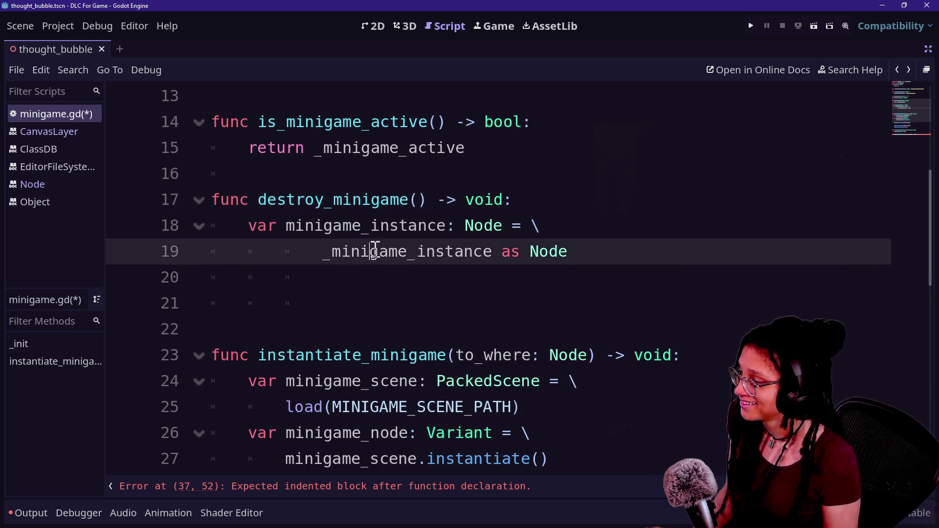
click(307, 251)
key(BackSpace)
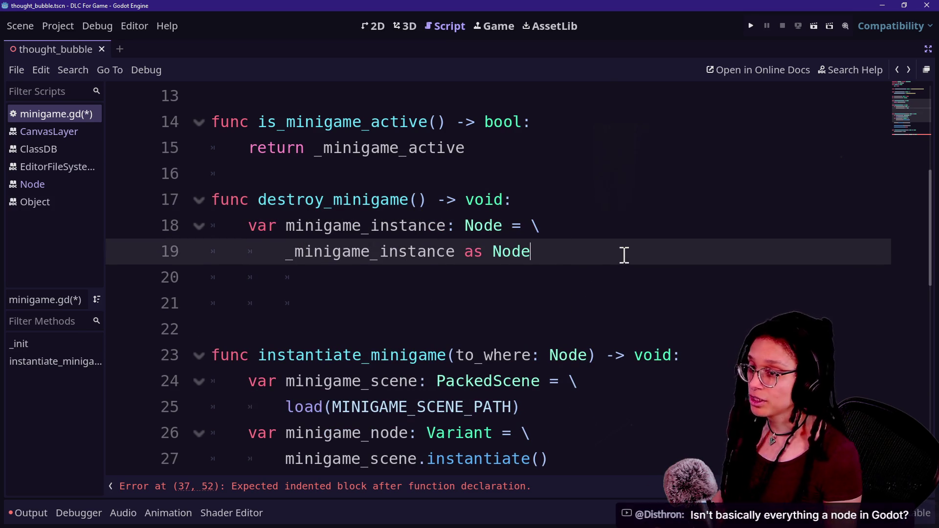
click(625, 255)
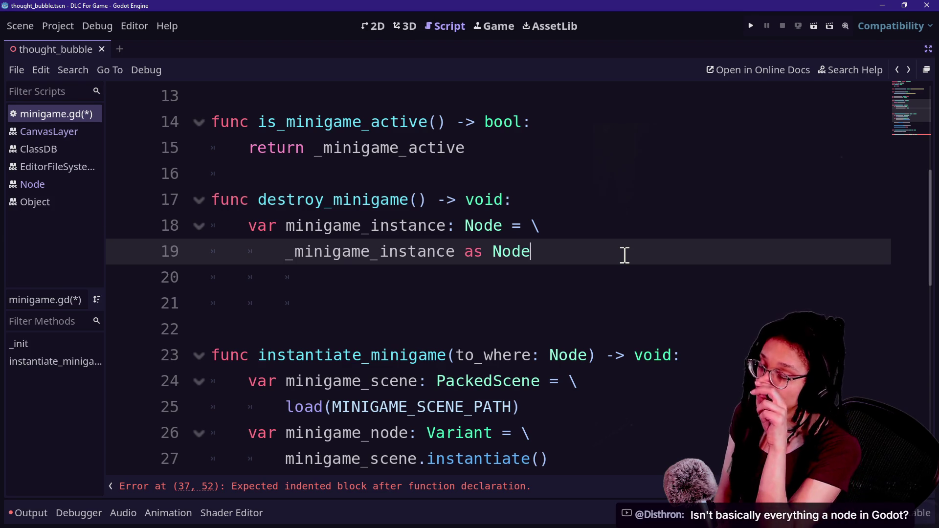
click(847, 69)
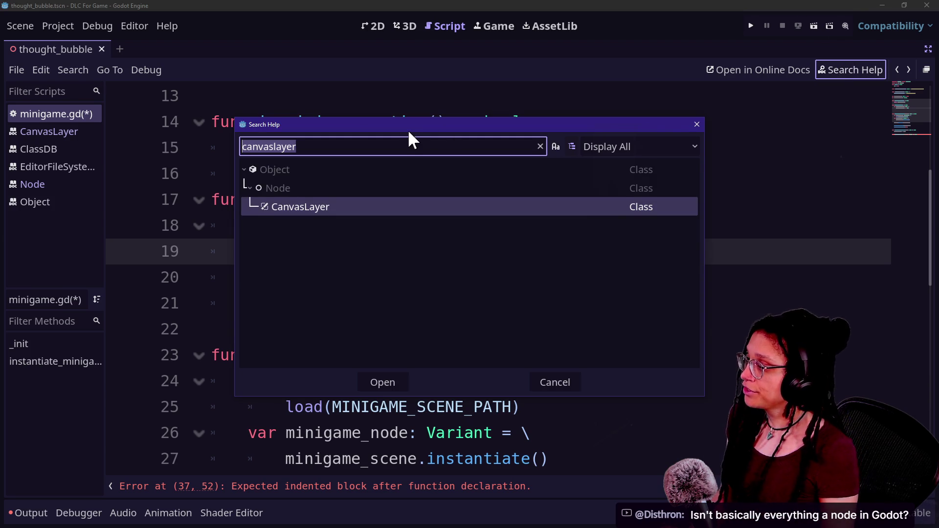
key(BackSpace)
text(node)
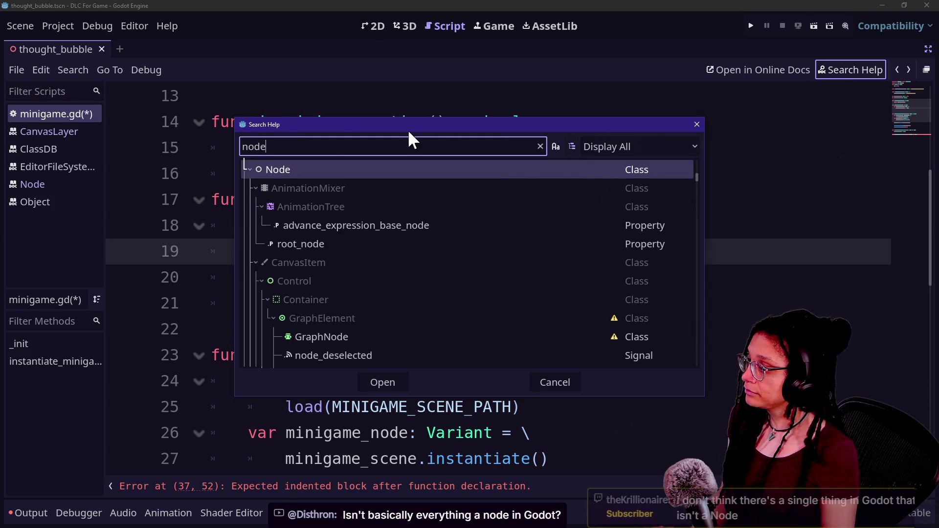
key(Return)
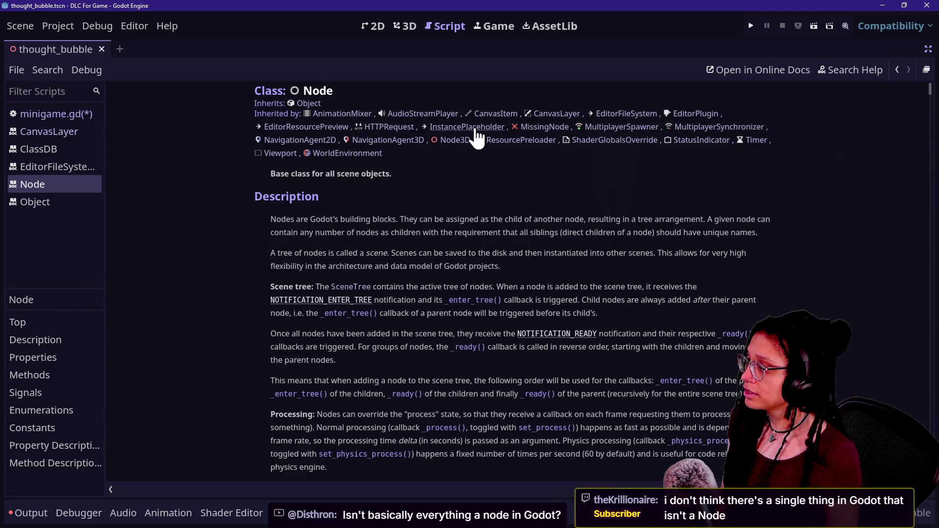
click(852, 69)
key(Escape)
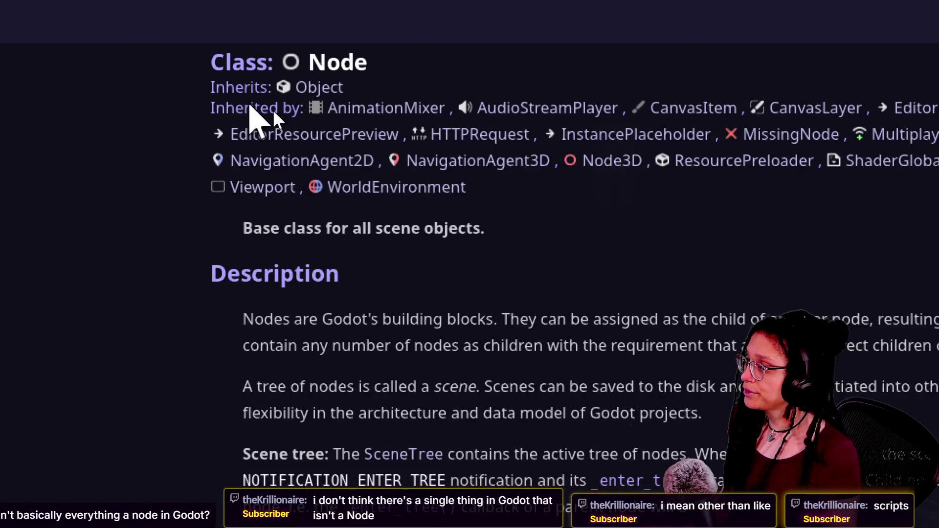
click(315, 88)
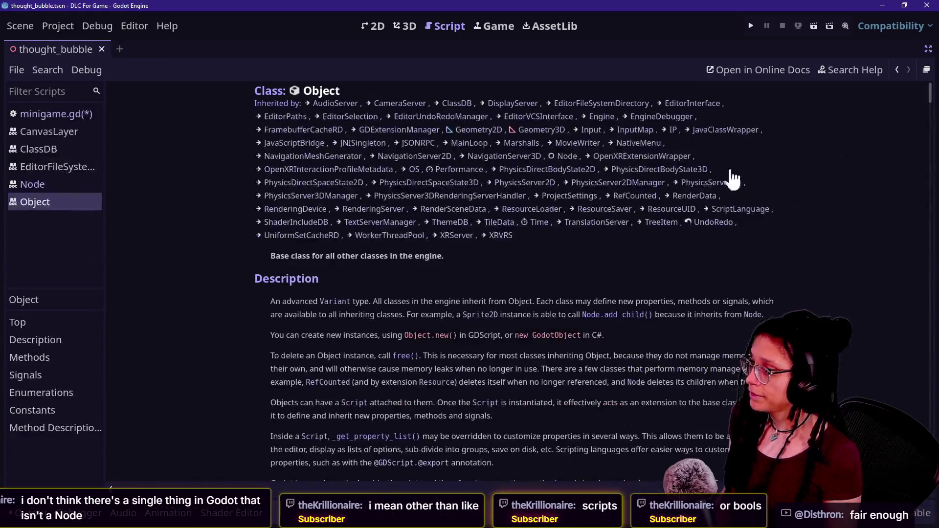
click(871, 66)
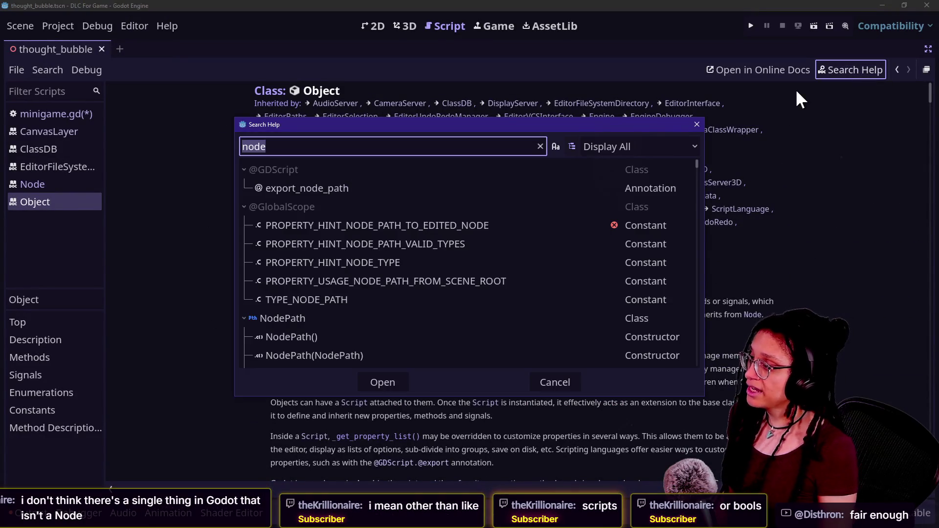
text(refcounter)
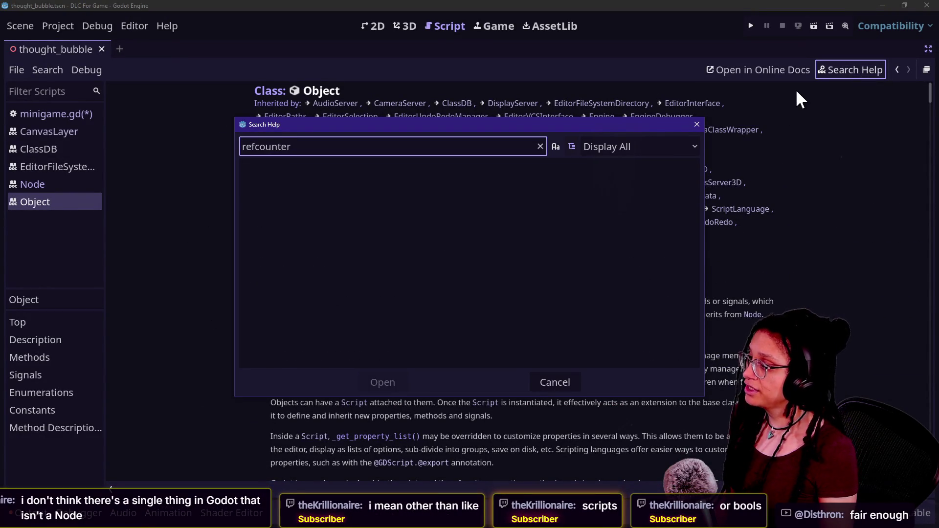
key(BackSpace)
text(d)
key(Return)
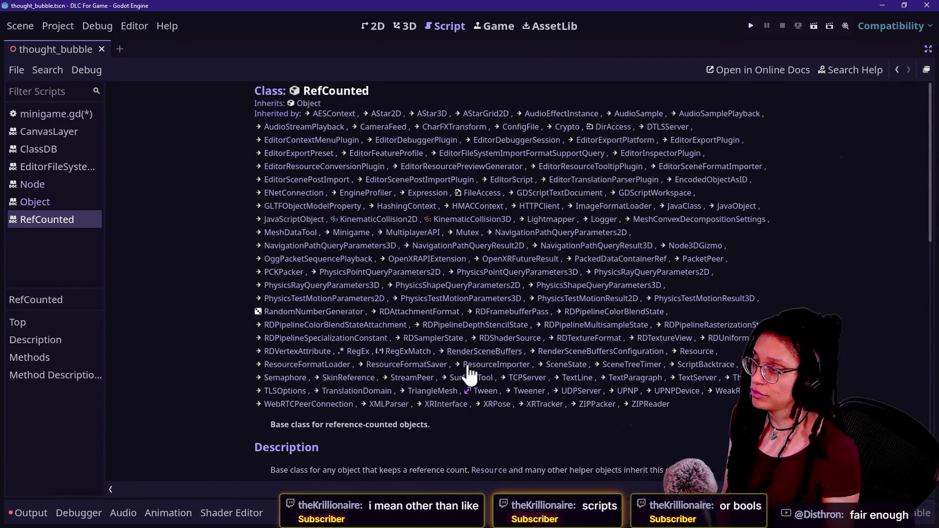
click(900, 63)
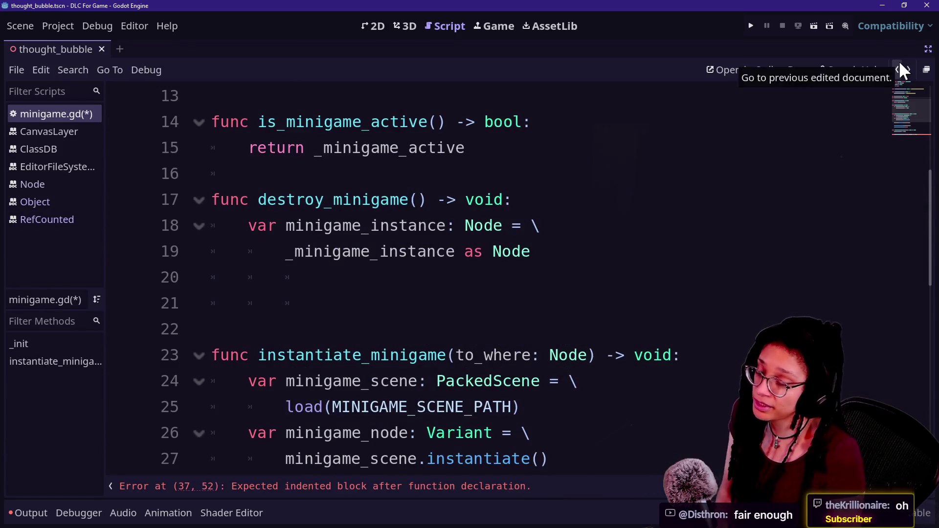
Step: Try and undo blank lines after the cast and under the destroy_minigame declaration
scroll(457, 131, up, 4)
scroll(458, 131, down, 2)
click(534, 255)
key(Down)
key(Down)
key(Down)
key(Down)
key(Down)
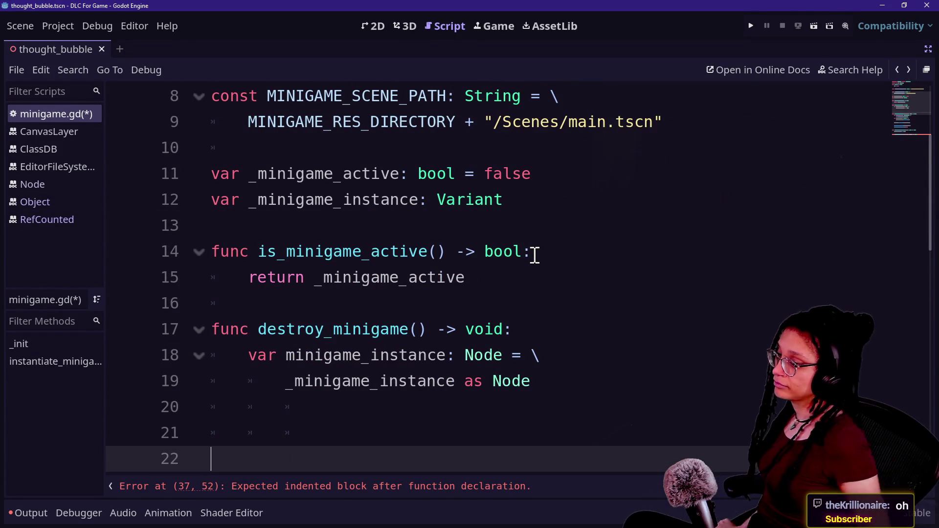
key(Up)
key(Up)
key(BackSpace)
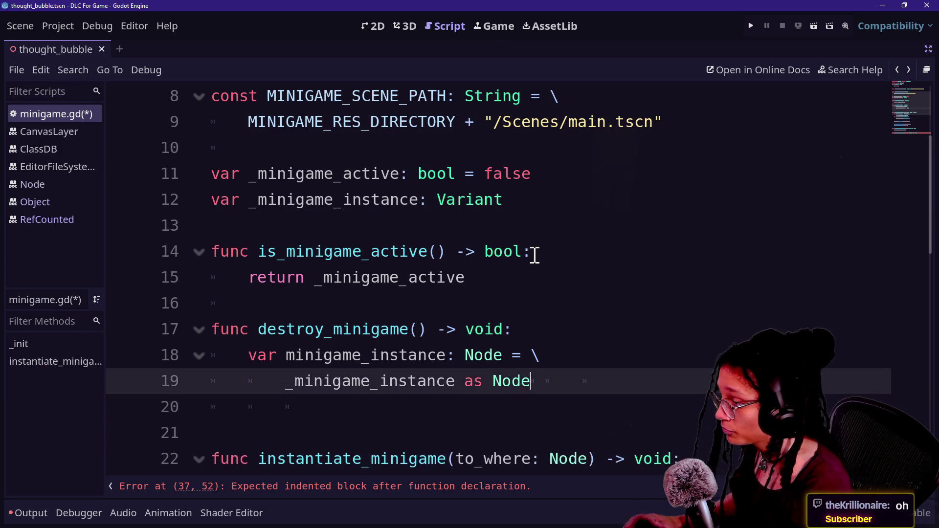
key(Return)
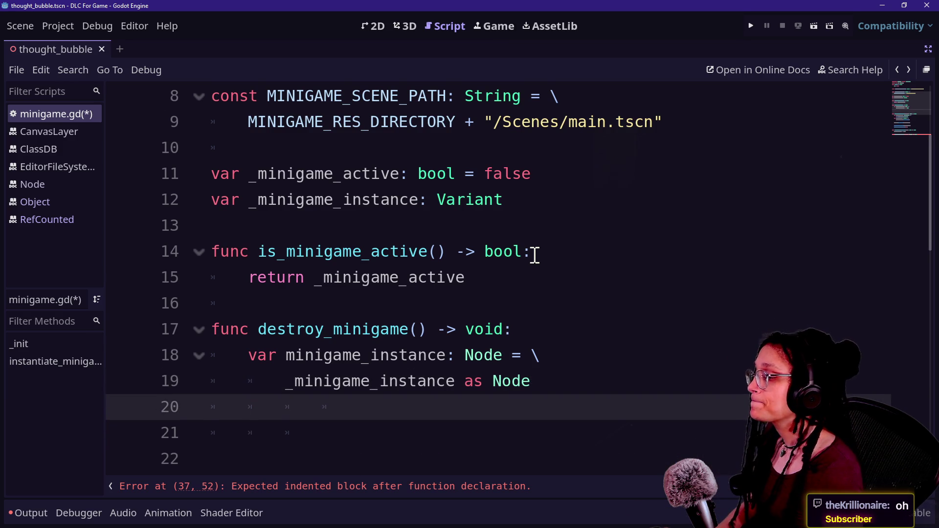
key(ctrl+z)
click(534, 332)
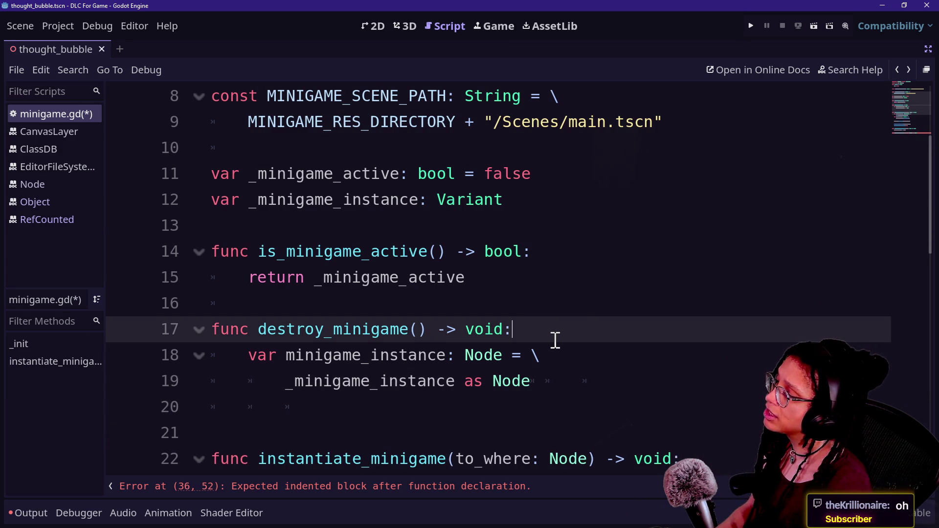
key(Return)
key(ctrl+z)
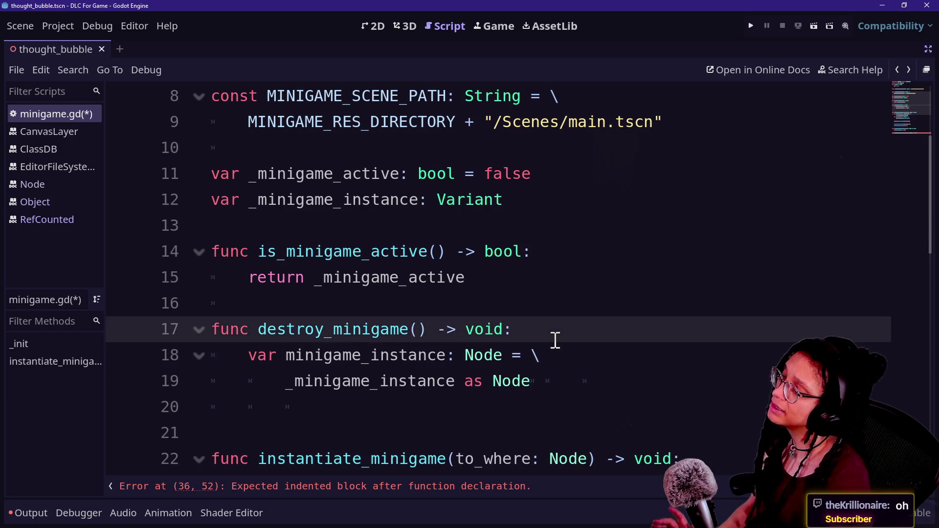
key(Return)
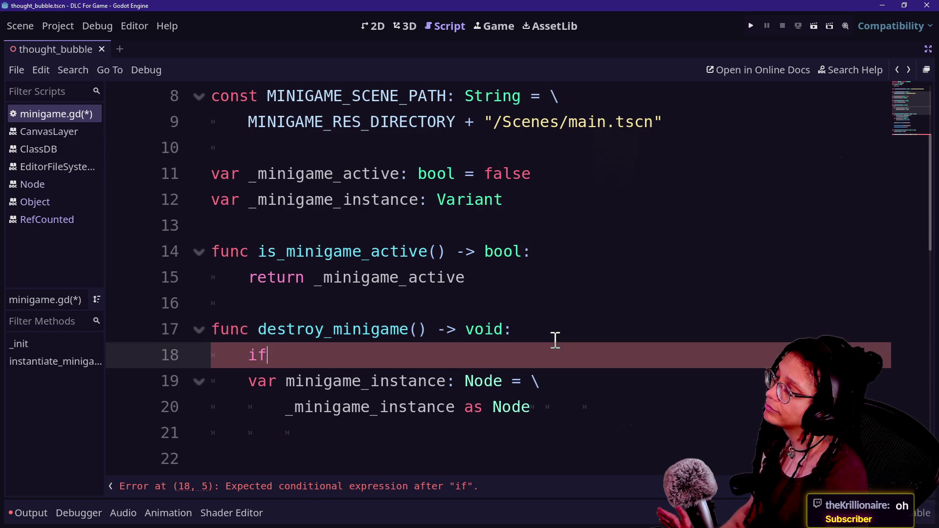
key(BackSpace)
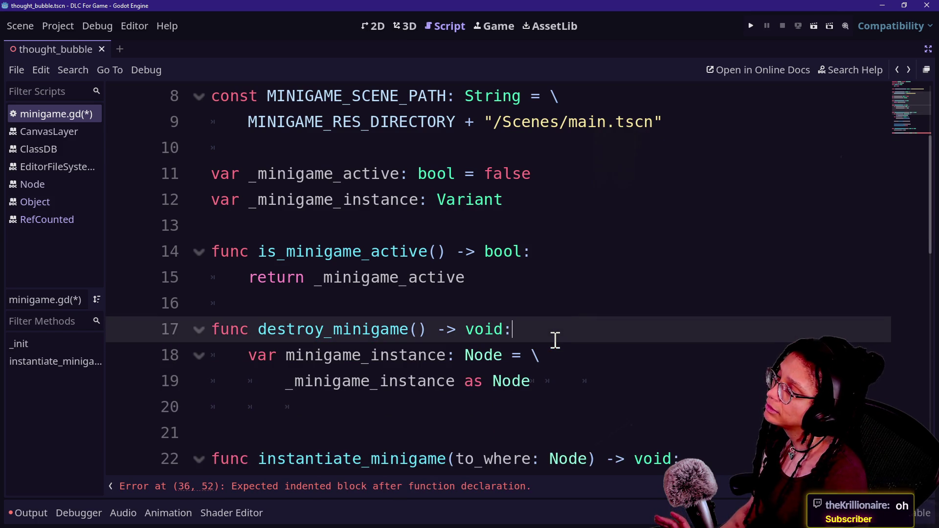
Step: Start a guard line 'if _minigame_instance' at the top of destroy_minigame
double_click(490, 355)
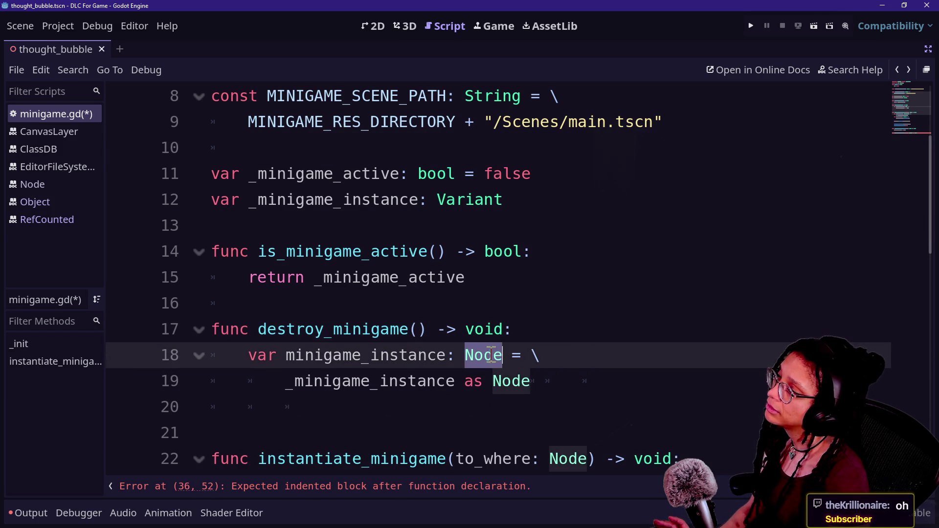
click(557, 339)
key(Return)
text(if _)
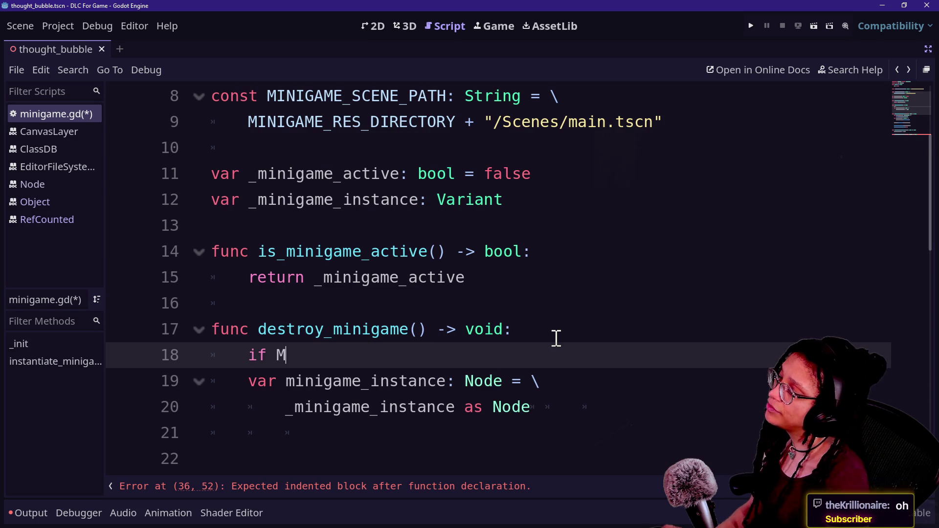
text(minigam)
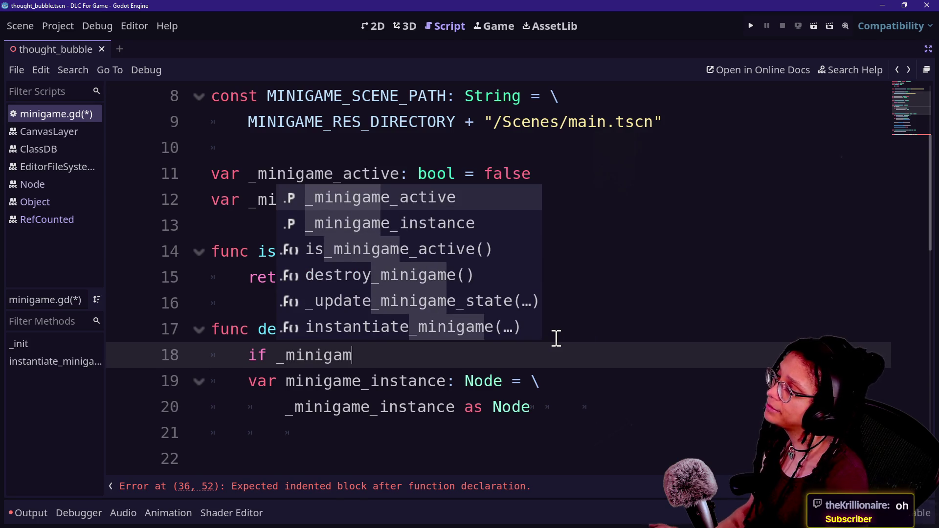
key(Down)
key(Return)
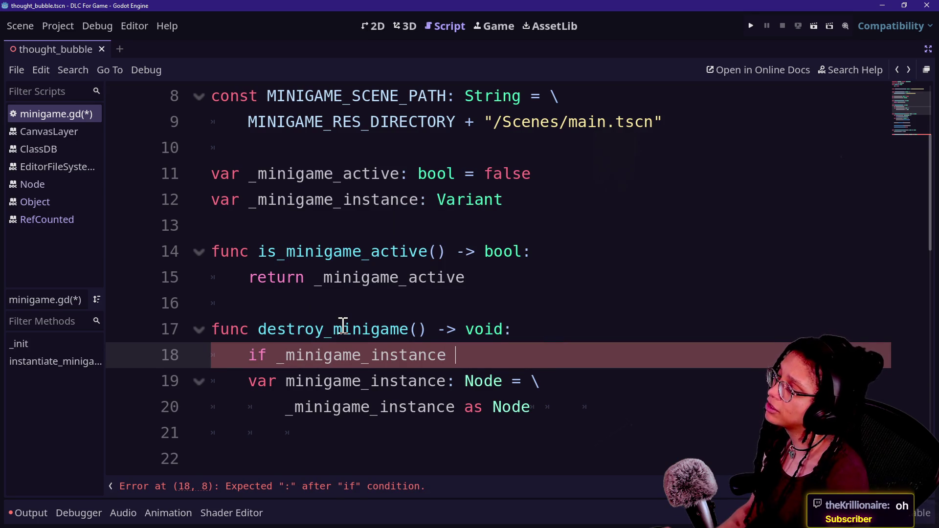
key(BackSpace)
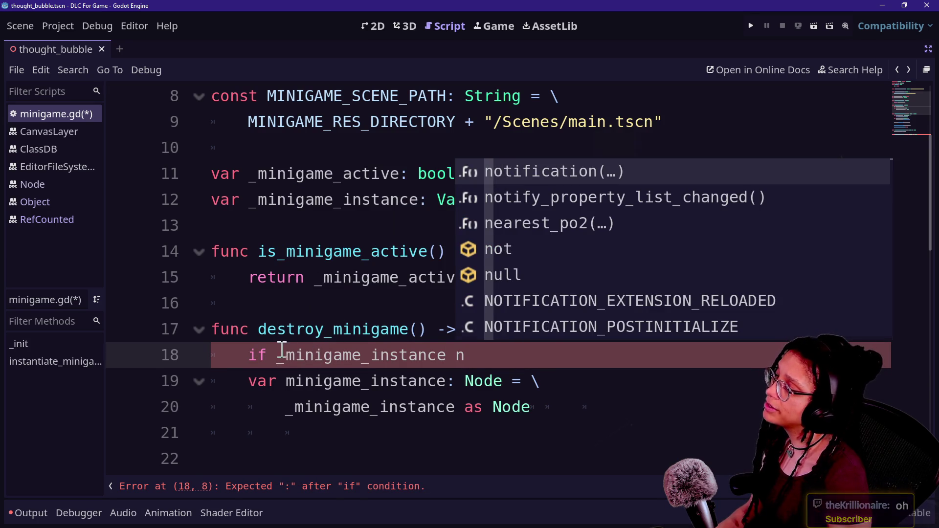
Step: Make the guard 'if not _minigame_instance is Node:' with a return body
click(281, 353)
text(!)
key(BackSpace)
text(not)
click(516, 343)
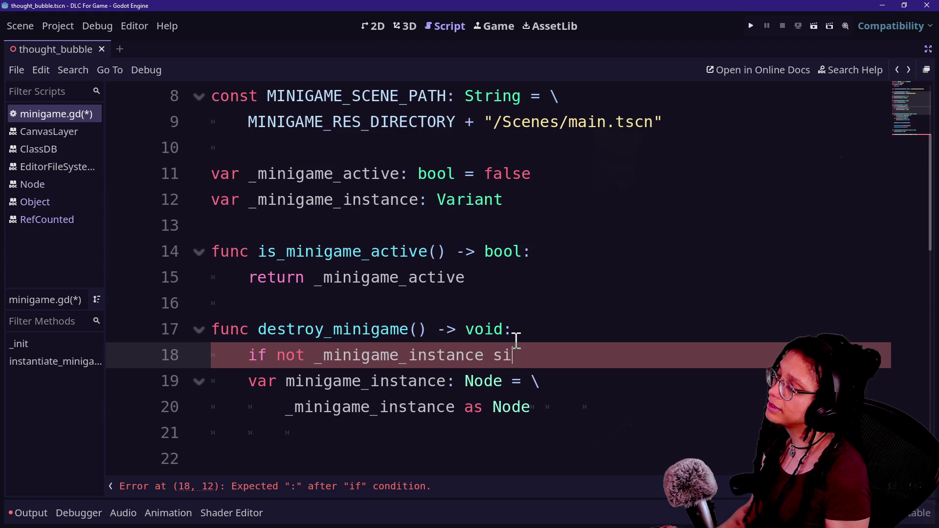
key(BackSpace)
key(BackSpace)
text(is Node:)
key(Return)
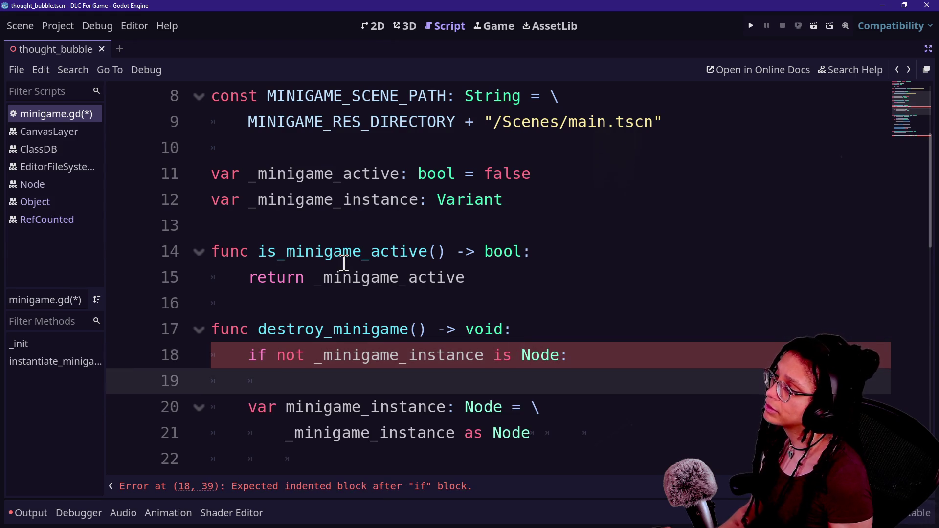
mouse_move(491, 262)
text(return)
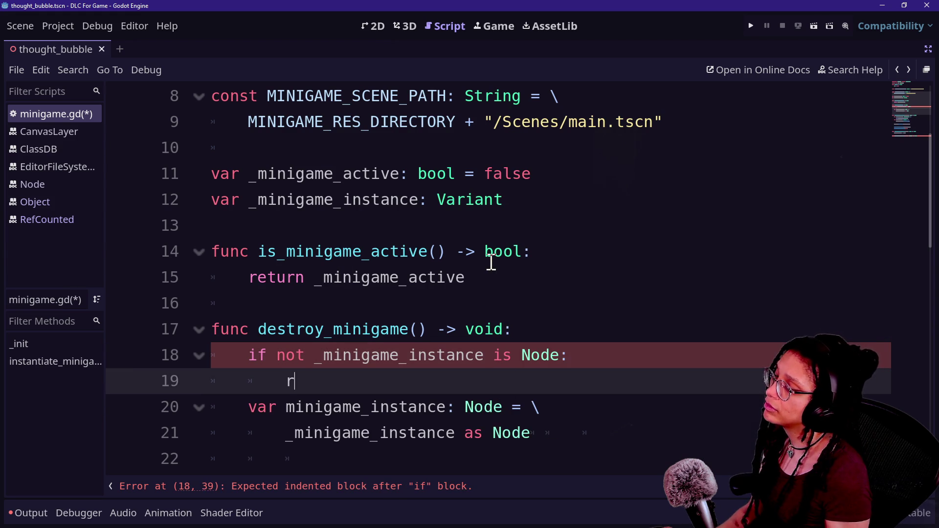
Step: Add push_error("Trying to destroy something that can't be destroyed!") above the return and save
click(624, 358)
key(Return)
text(p)
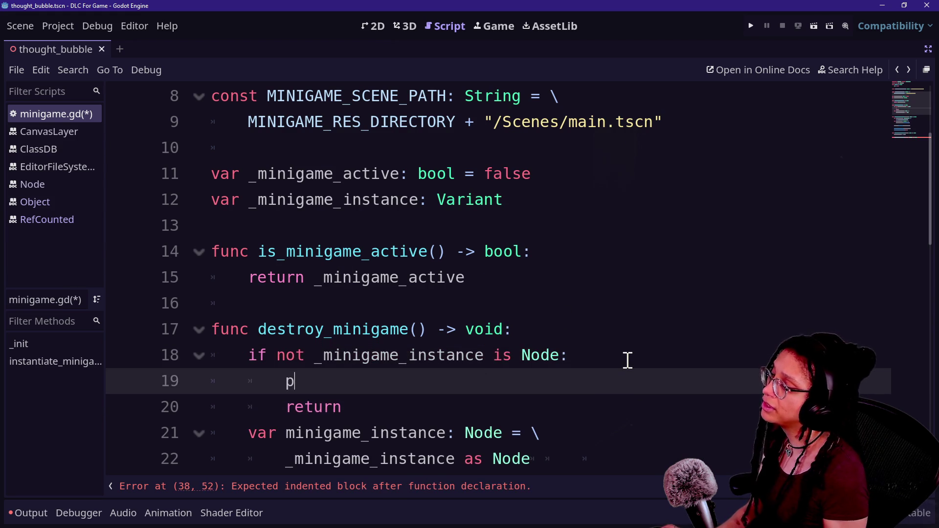
key(Escape)
text(ush_err)
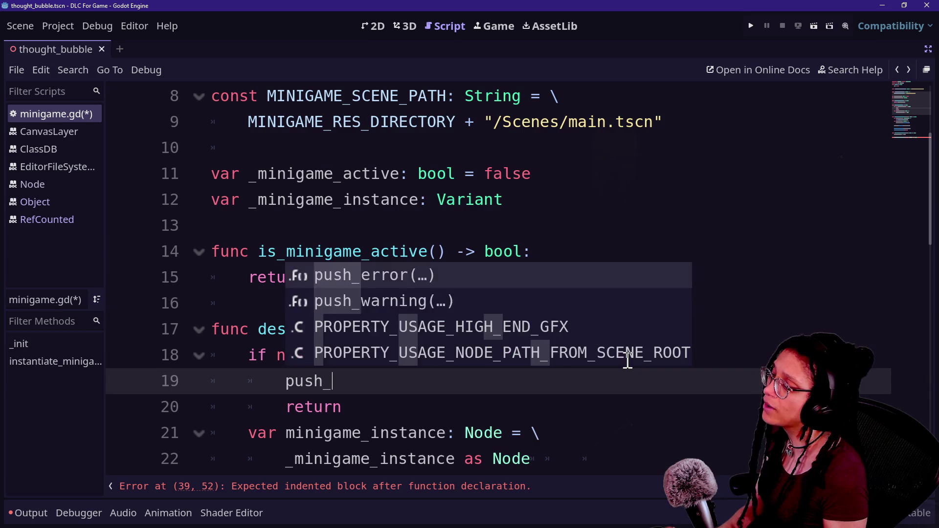
key(Return)
text("Try)
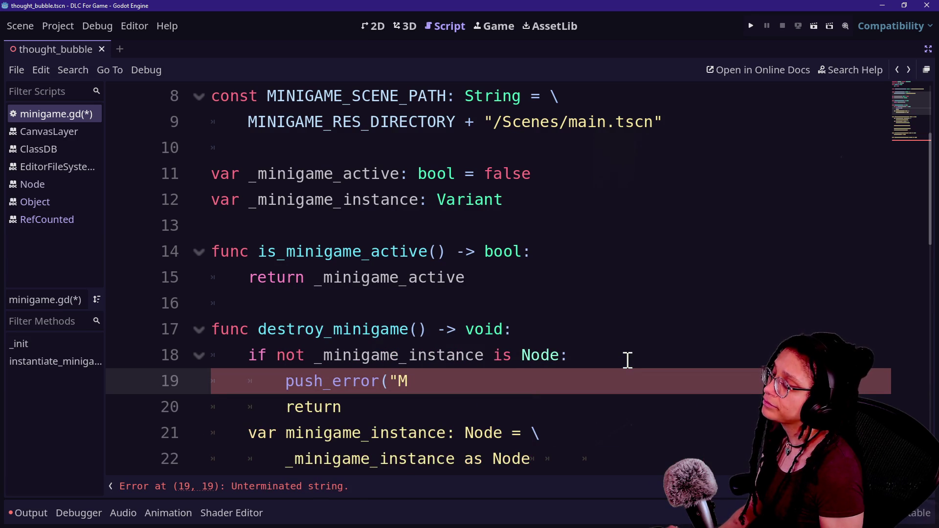
text(ing to destroy something that can't)
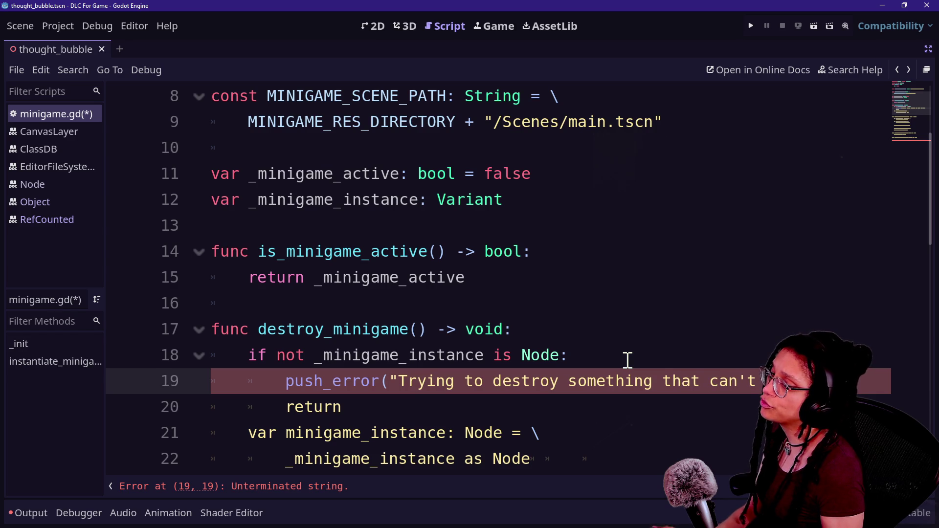
text(d")
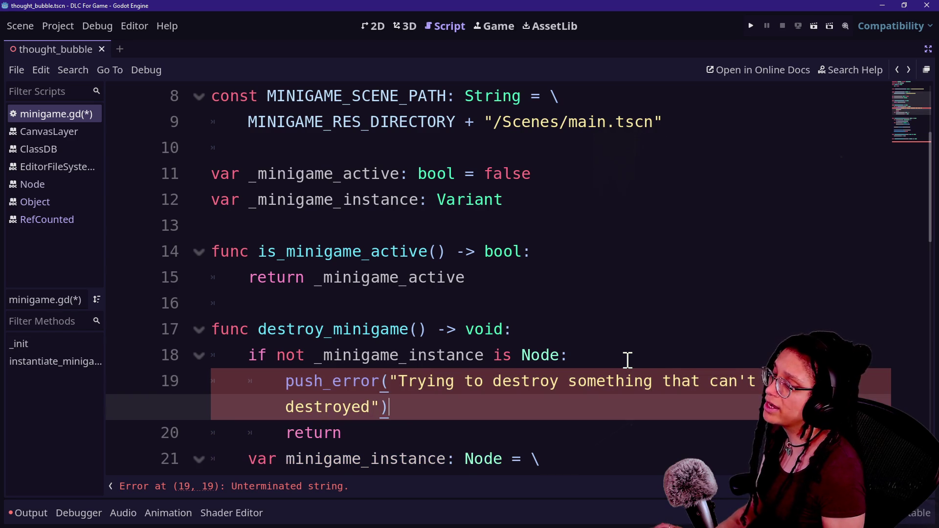
key(Left)
text(!)
key(ctrl+s)
Step: Give _configure_instance a pass body at the end of the script
click(555, 357)
click(505, 416)
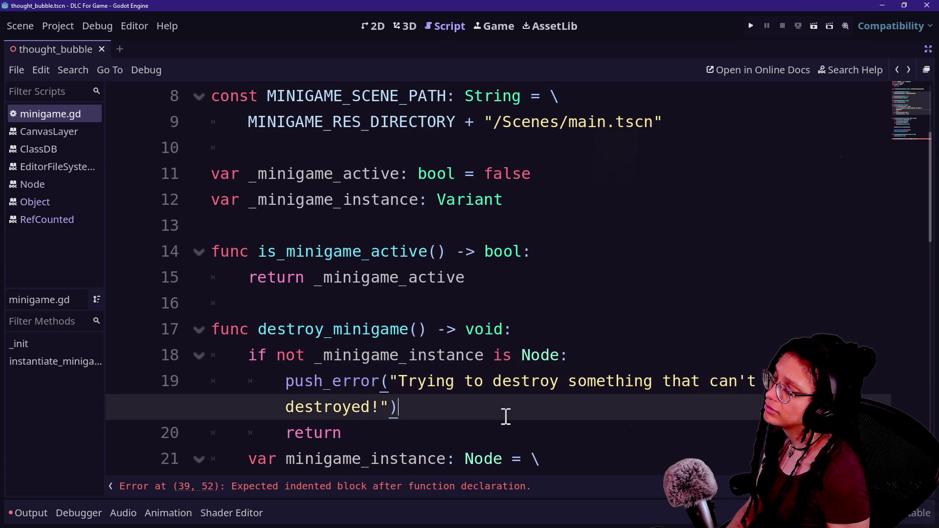
scroll(506, 415, down, 10)
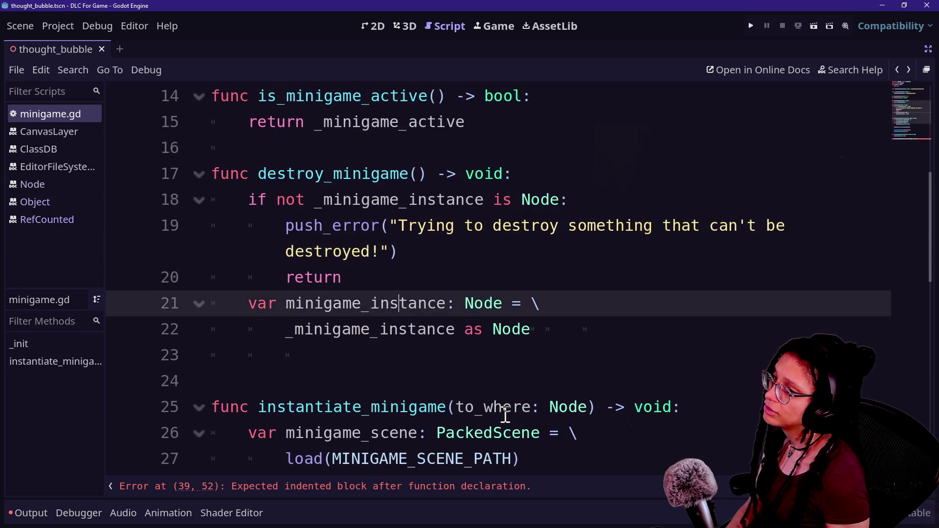
click(524, 300)
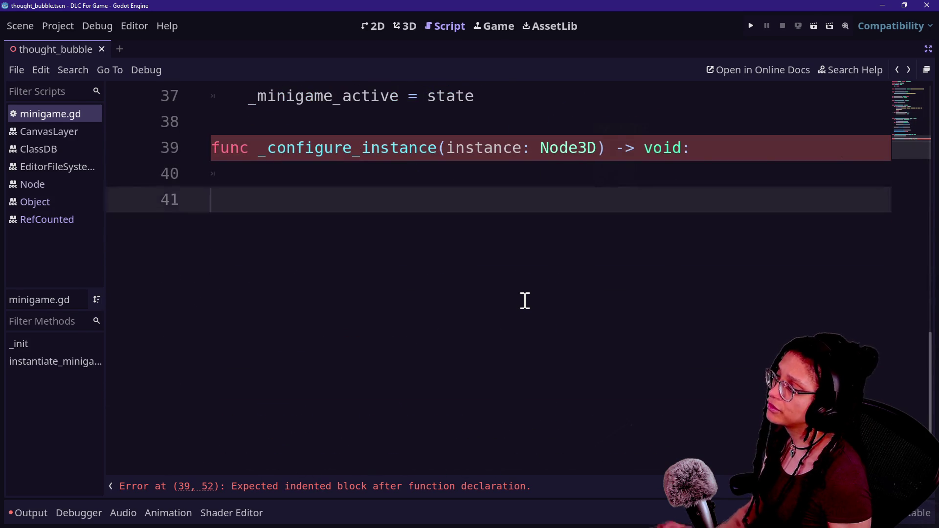
key(BackSpace)
key(BackSpace)
key(BackSpace)
key(Return)
text(pass)
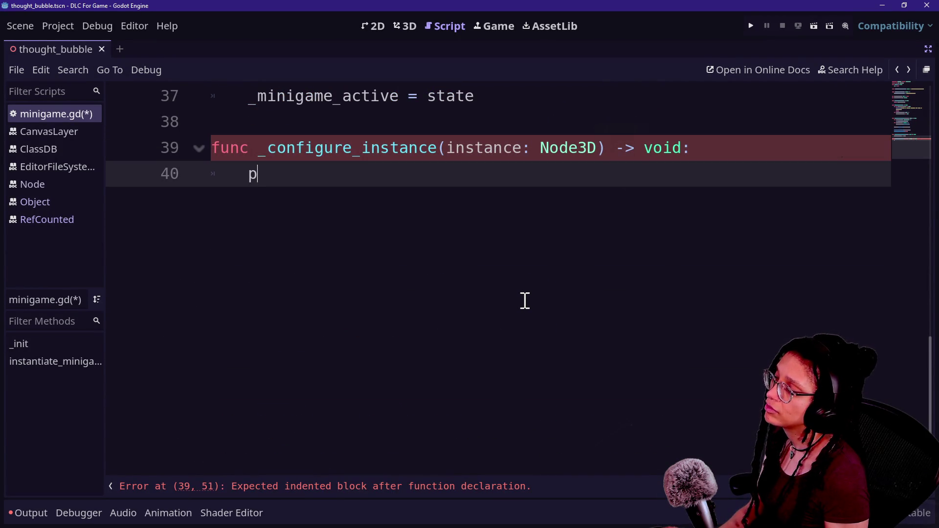
scroll(320, 389, up, 10)
scroll(315, 388, down, 3)
click(392, 320)
Step: Retype the 'is Node:' type check at the end of the guard's if condition
scroll(392, 320, up, 1)
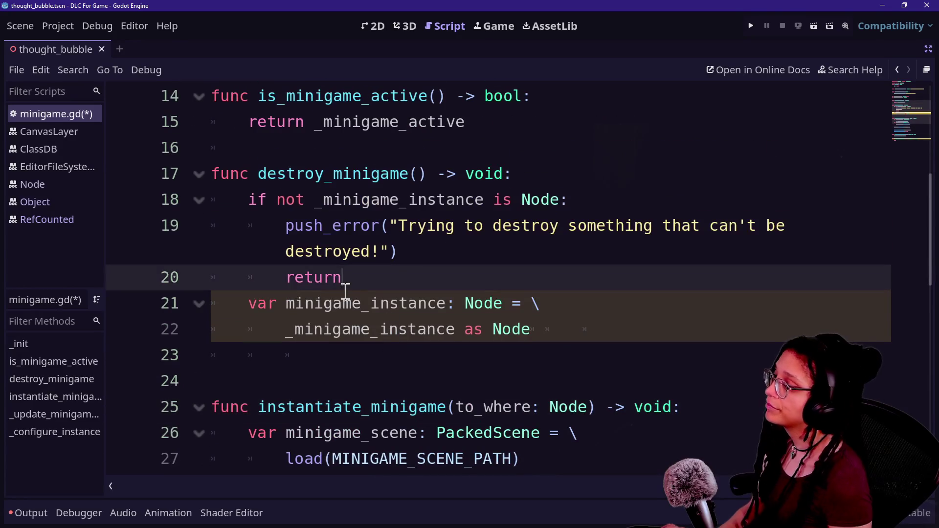
click(711, 294)
scroll(455, 195, up, 1)
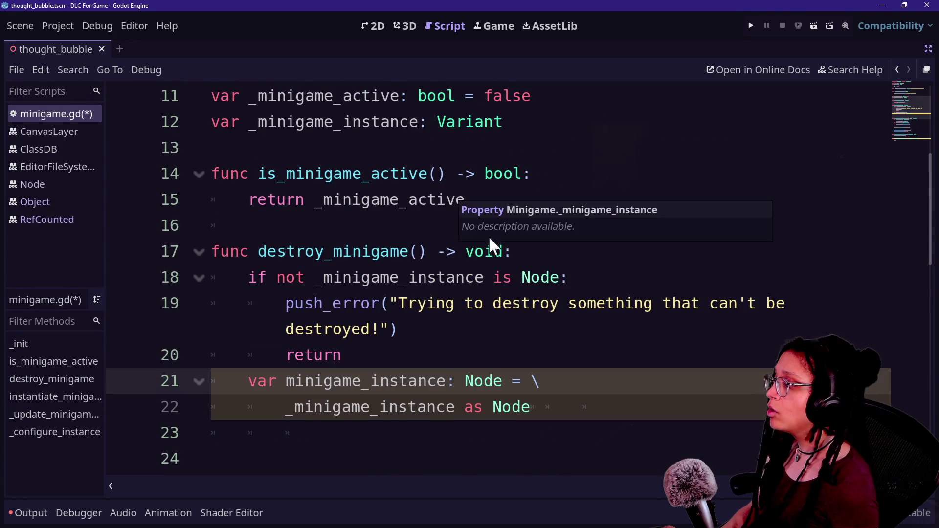
click(585, 286)
key(BackSpace)
key(BackSpace)
key(BackSpace)
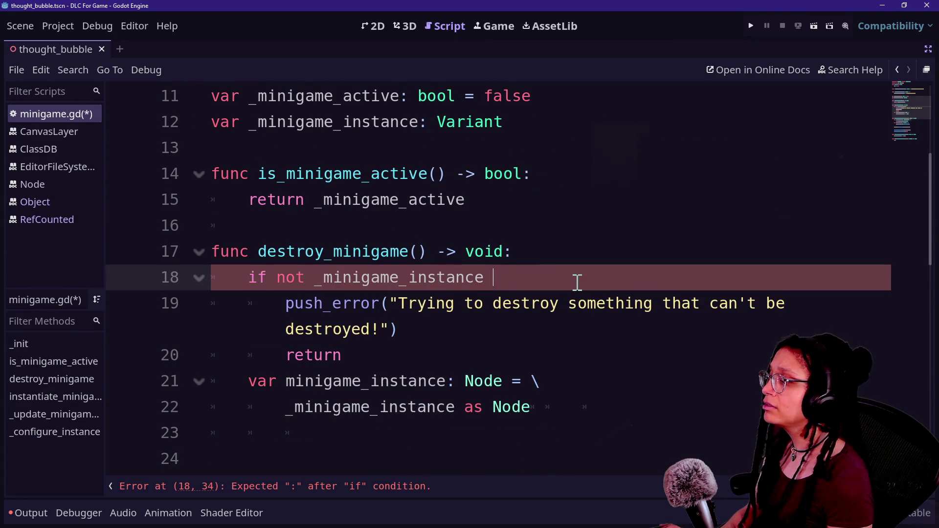
text(is_)
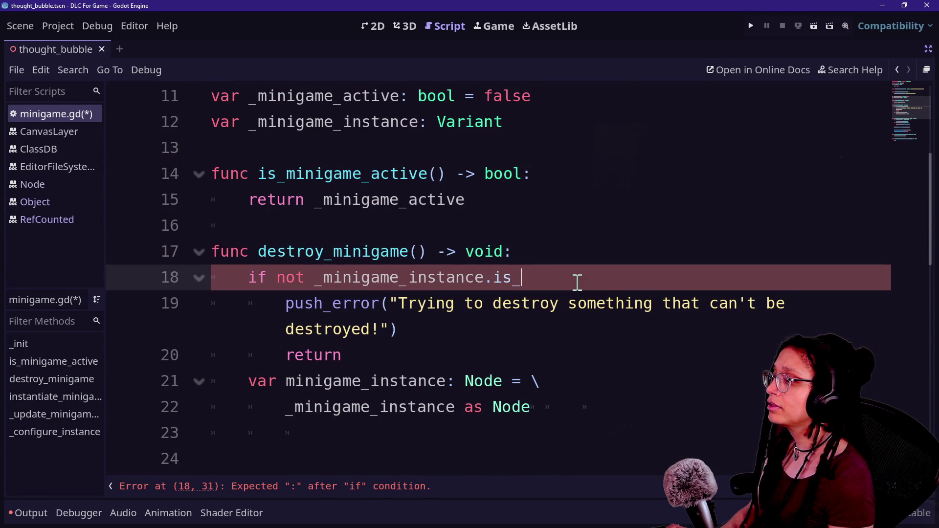
key(BackSpace)
key(BackSpace)
key(BackSpace)
key(BackSpace)
text( is Node:)
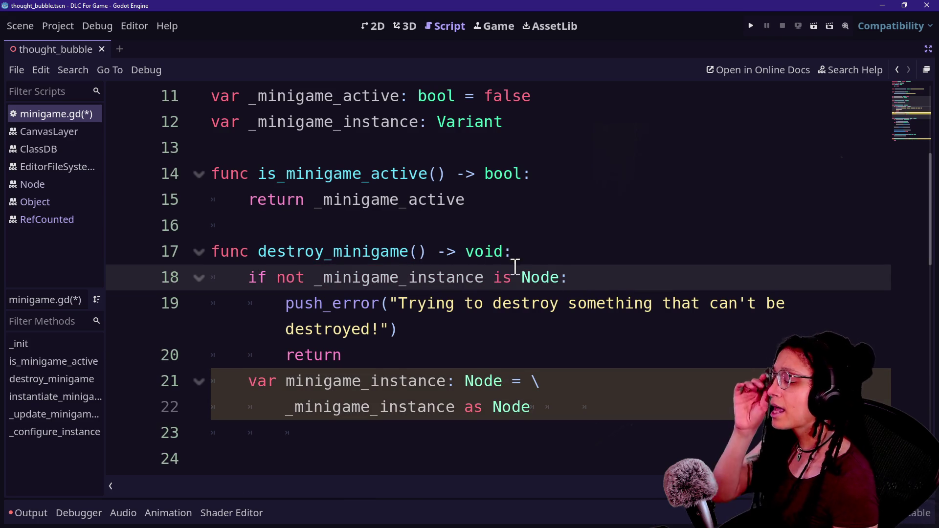
key(BackSpace)
key(BackSpace)
key(BackSpace)
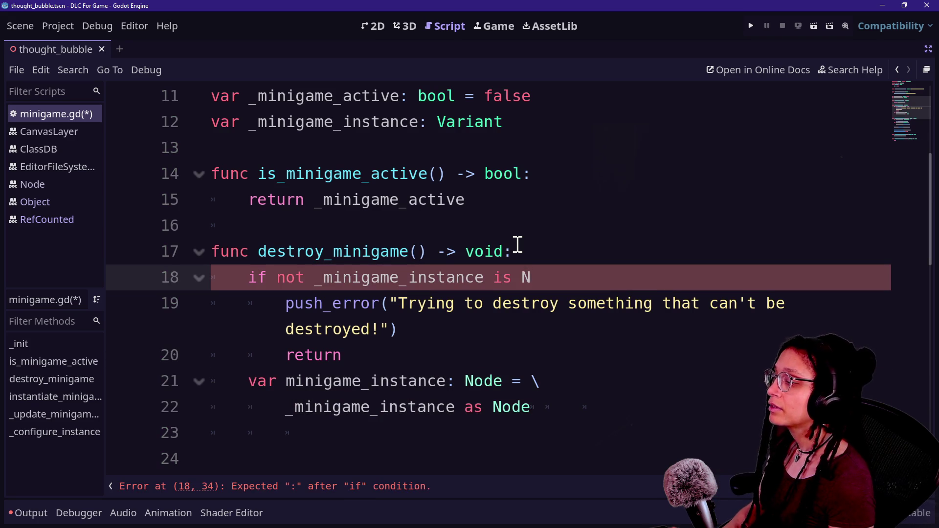
click(837, 74)
text(is_class)
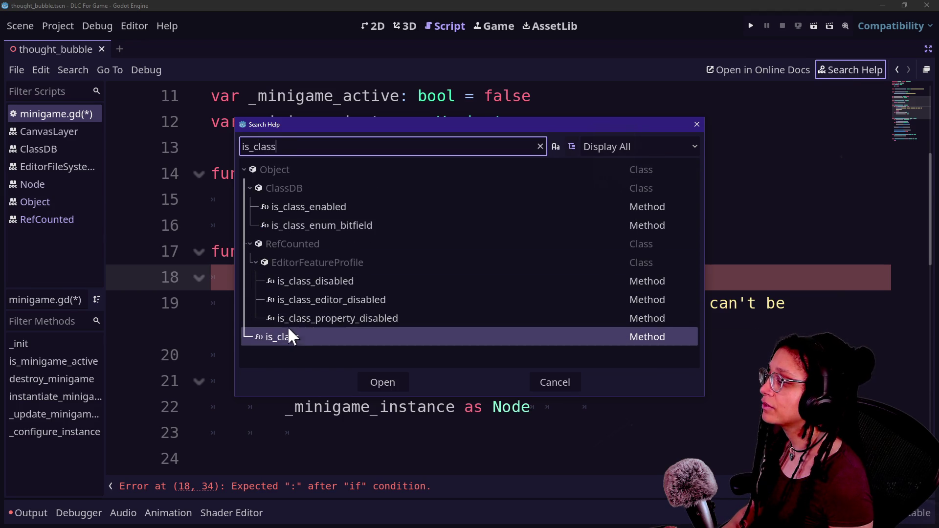
double_click(289, 332)
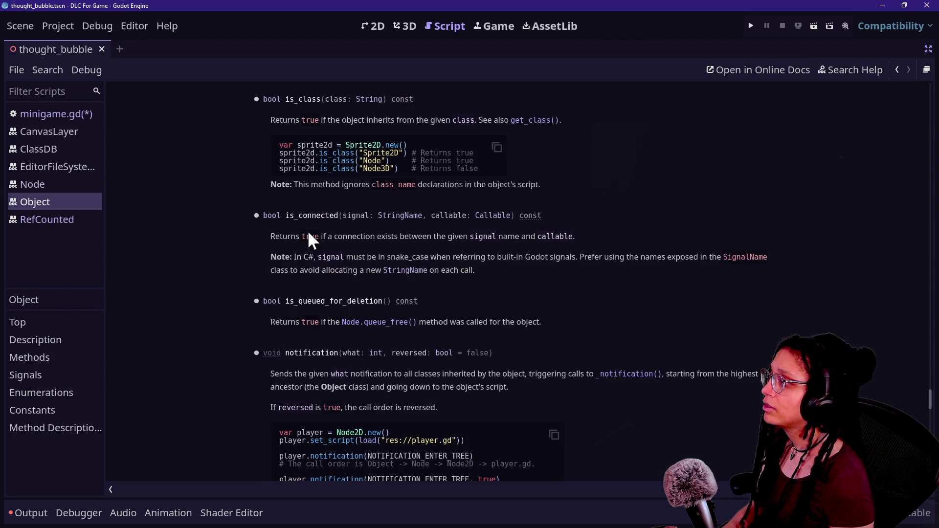
scroll(307, 230, up, 20)
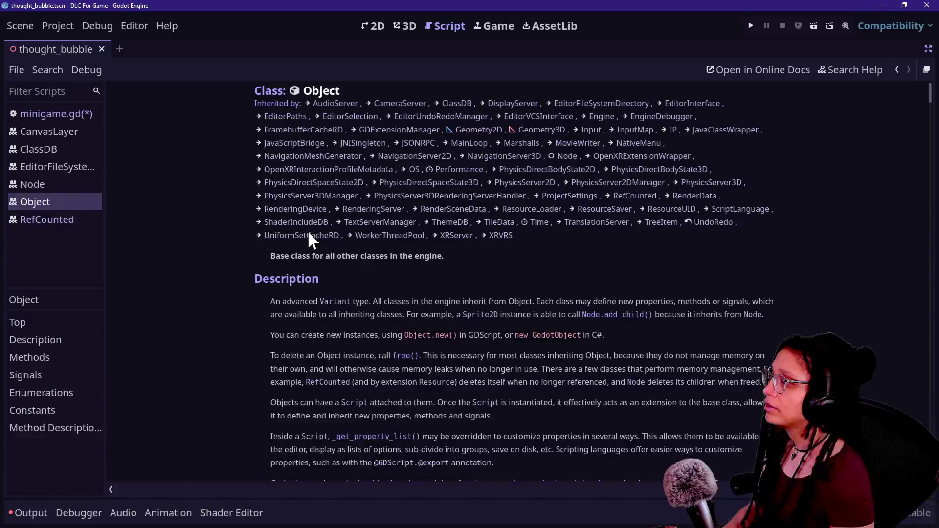
scroll(308, 233, down, 2)
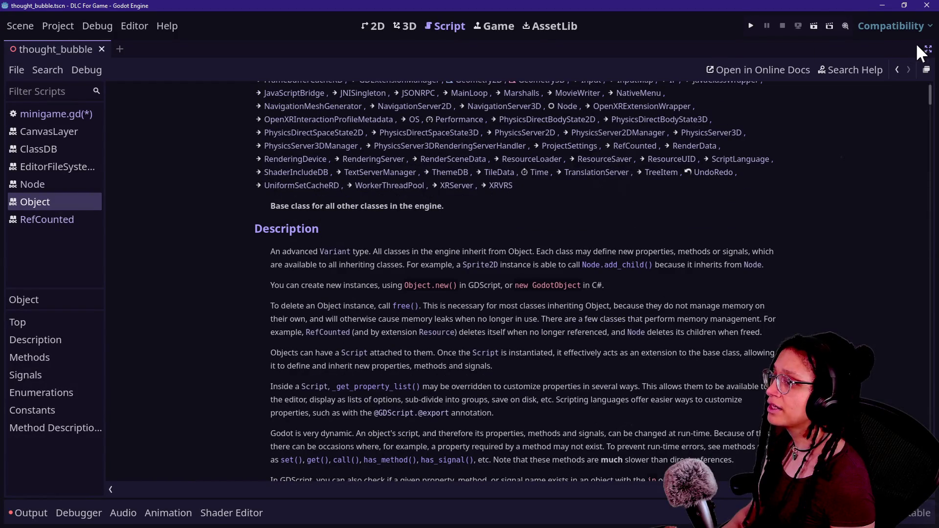
scroll(555, 147, down, 10)
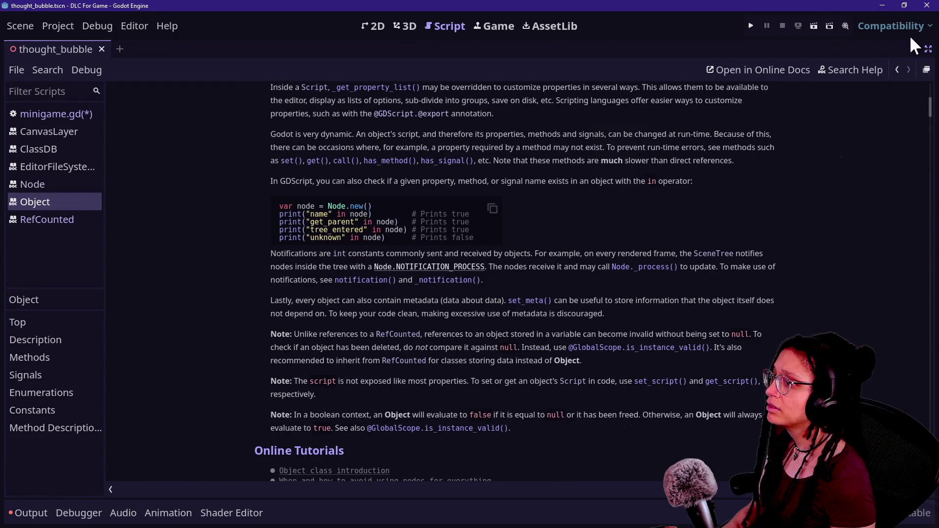
click(899, 70)
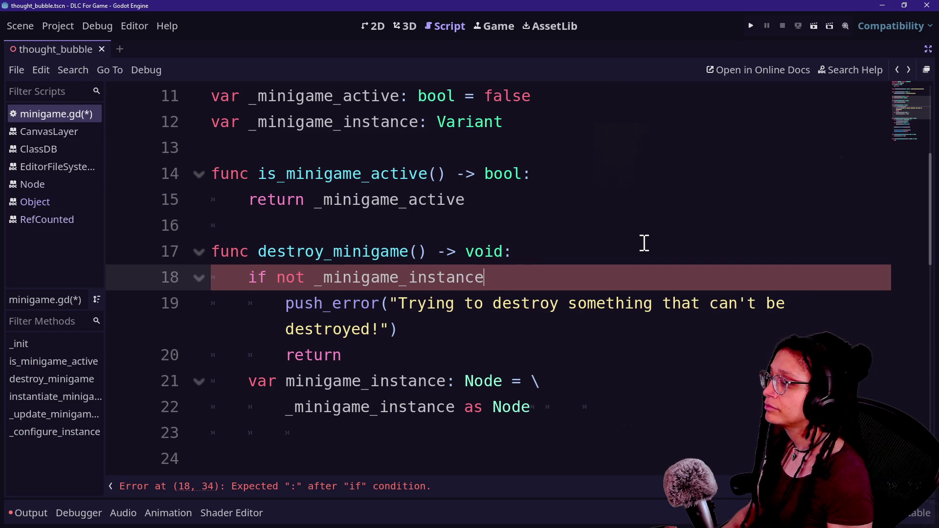
Step: Replace the 'if not' condition on line 18 with a bare _minigame_instance reference
text(is)
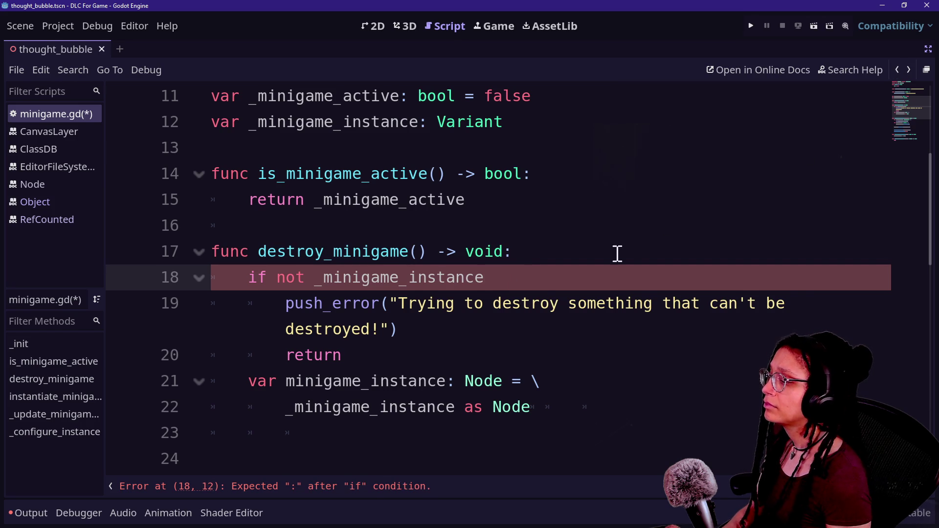
drag(536, 285, 540, 257)
key(BackSpace)
key(Return)
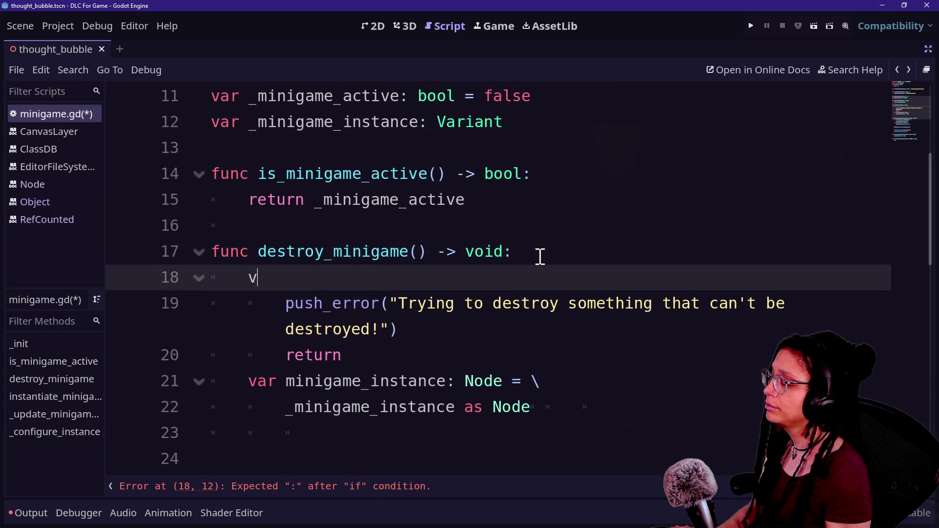
text(v)
key(BackSpace)
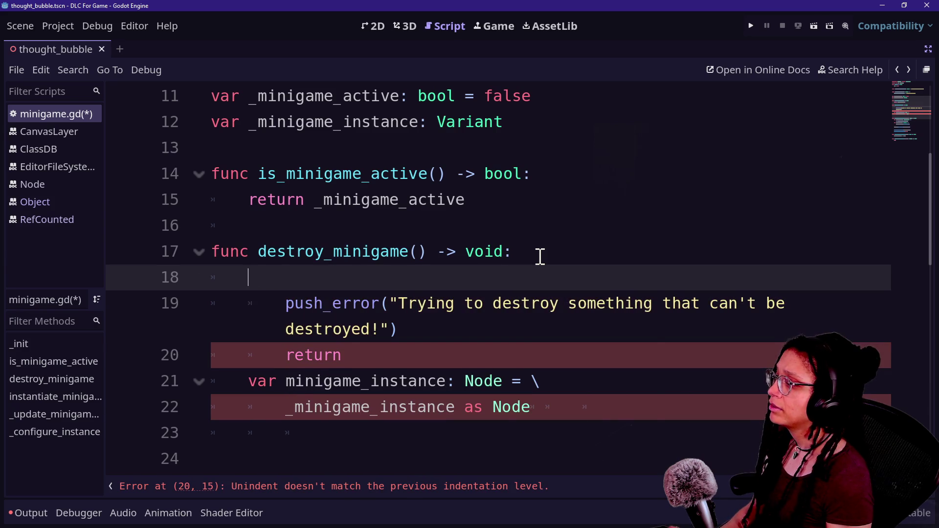
text(_minig)
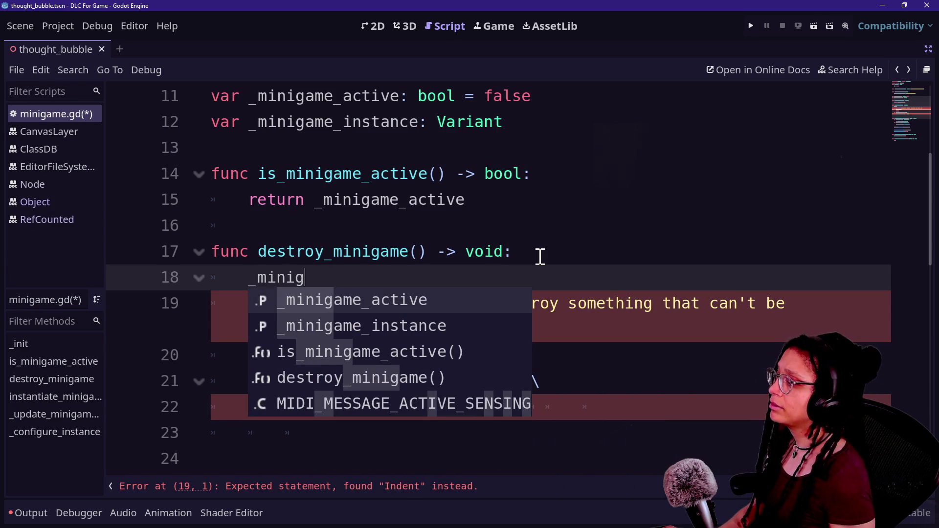
key(Down)
key(Return)
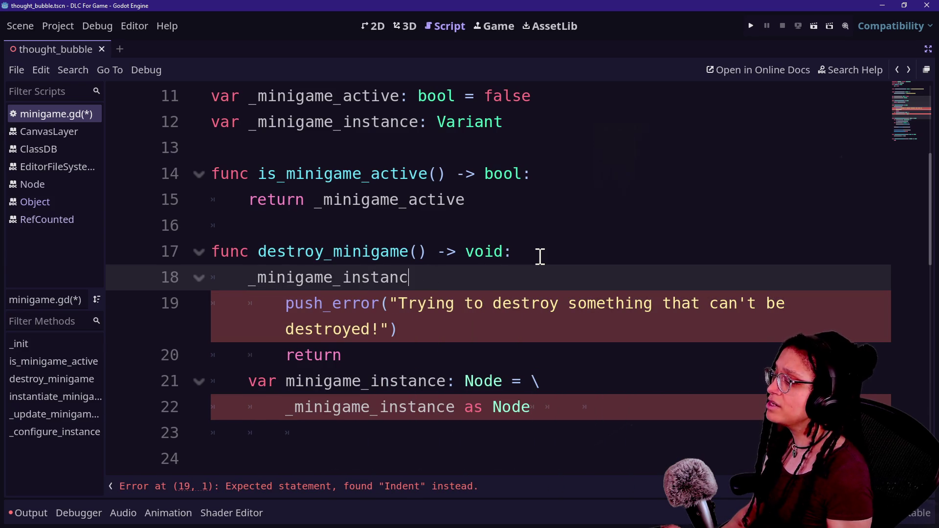
Step: Open the Variant class documentation from the type on line 12
scroll(397, 272, up, 1)
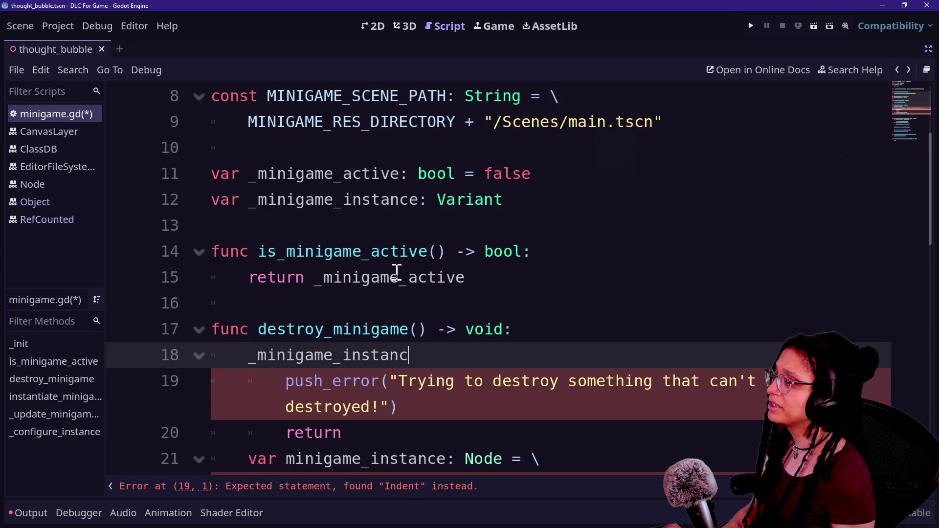
double_click(447, 201)
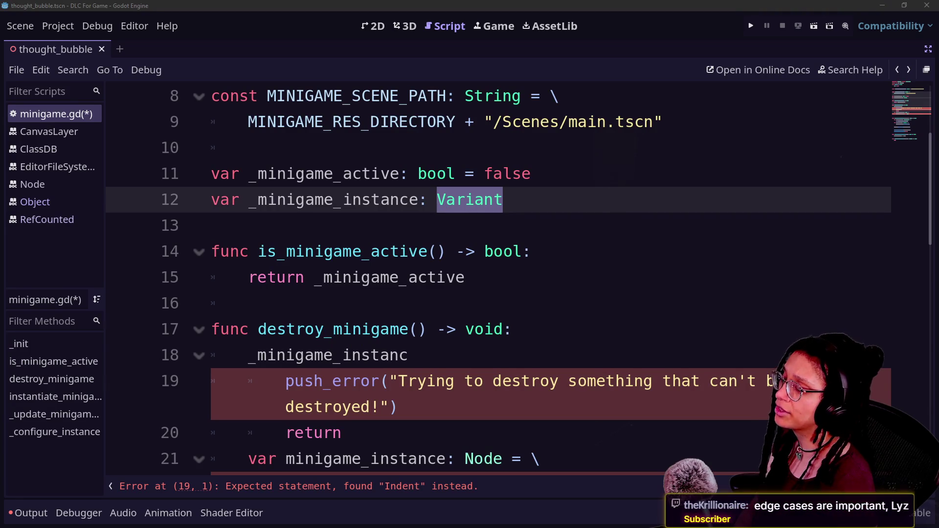
click(549, 147)
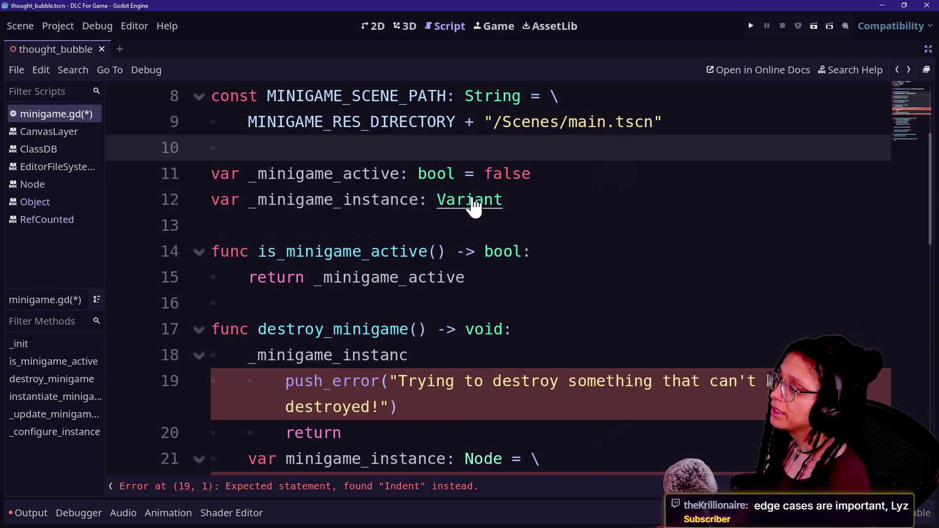
ctrl+click(472, 202)
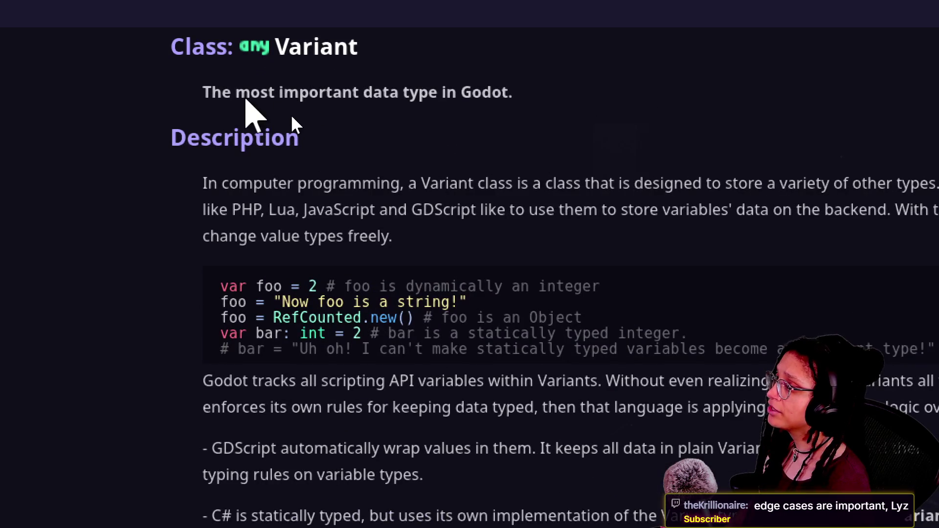
Step: Read the Variant class reference from its summary down to the Containers section
drag(201, 92, 514, 93)
click(541, 105)
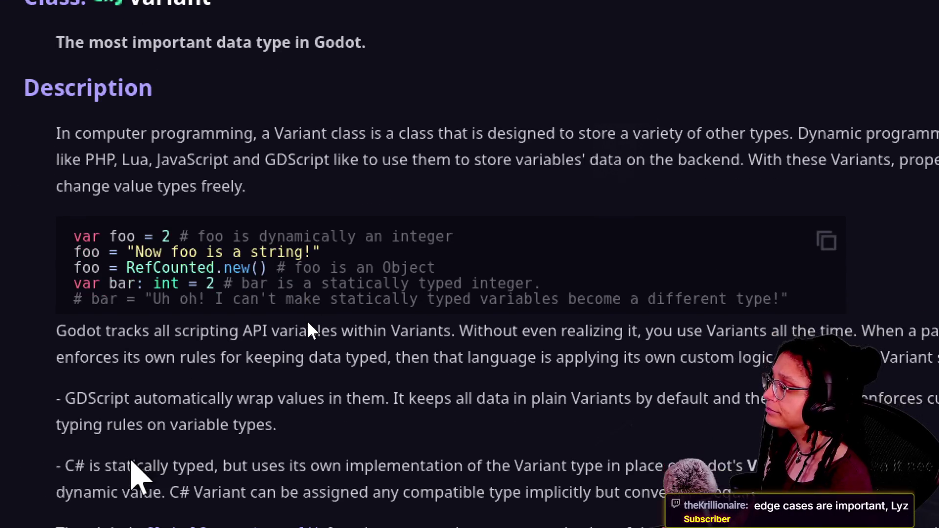
scroll(304, 360, down, 1)
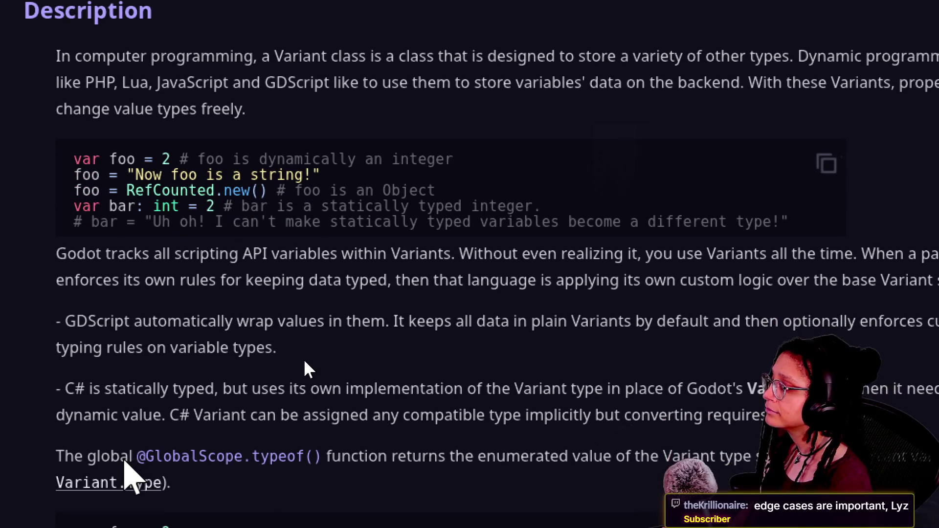
scroll(303, 367, down, 1)
scroll(304, 379, down, 3)
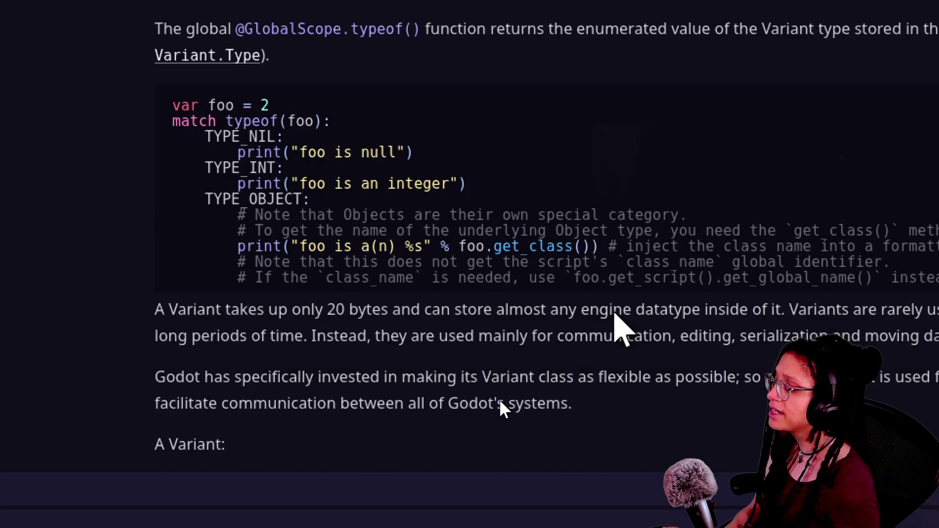
scroll(499, 406, down, 3)
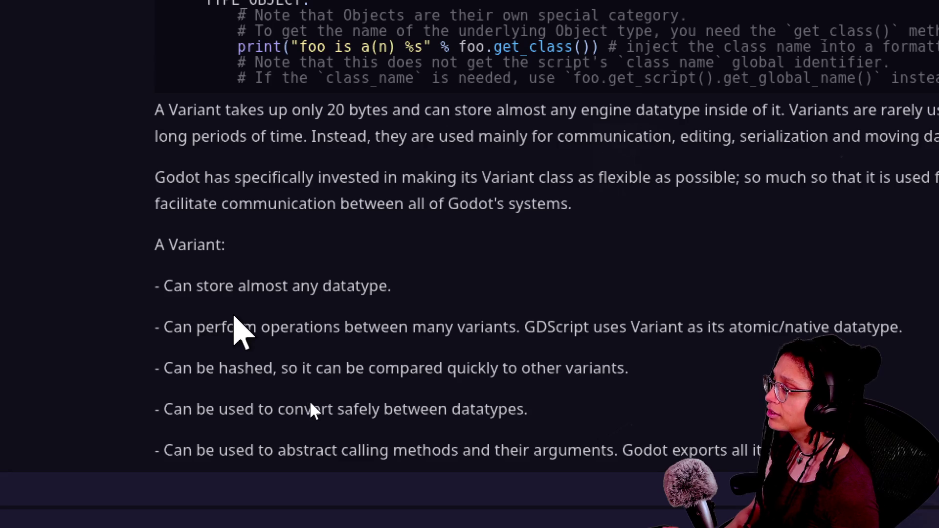
scroll(321, 411, down, 2)
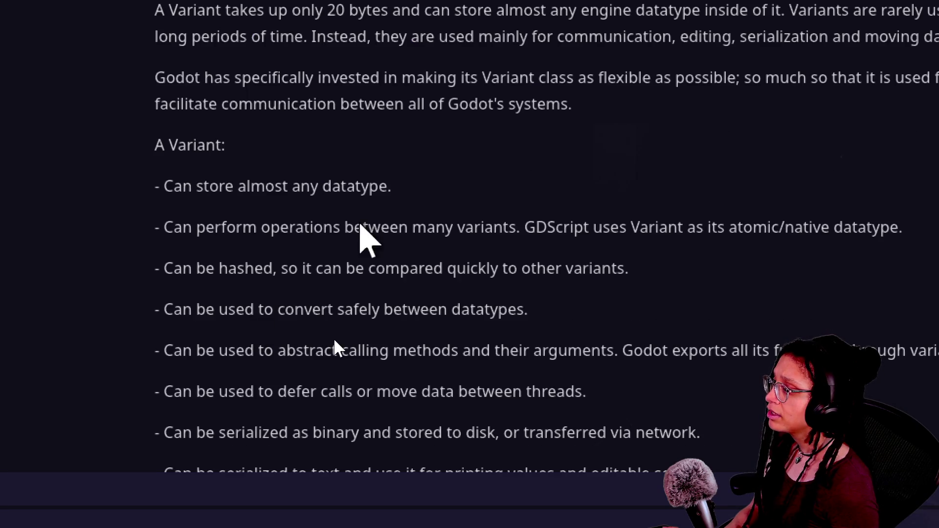
scroll(345, 372, down, 4)
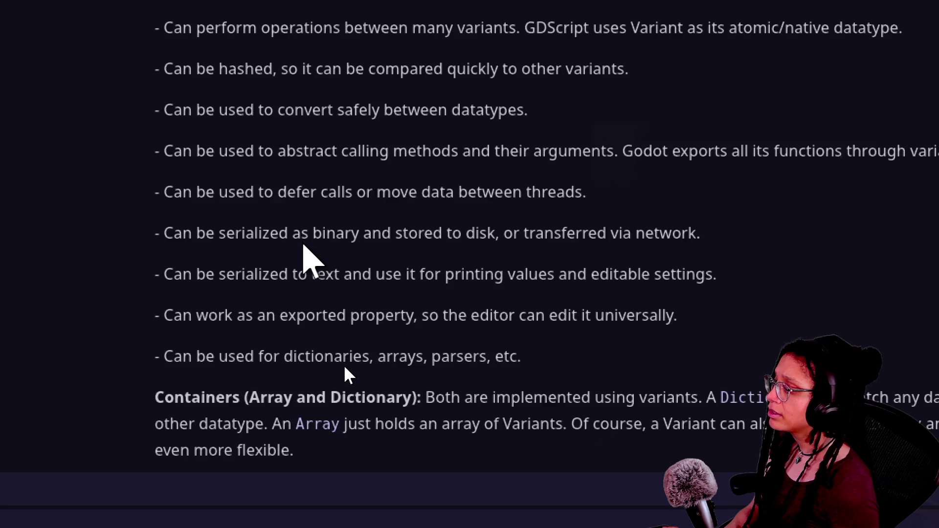
scroll(345, 368, down, 3)
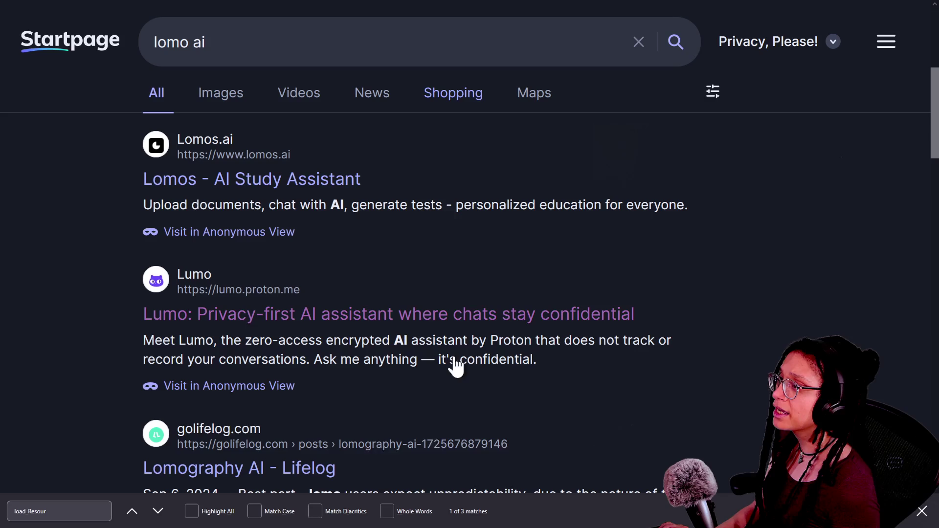
Step: Open Lumo from Startpage and draft 'why can't variants in gdscript have methods called'
click(337, 321)
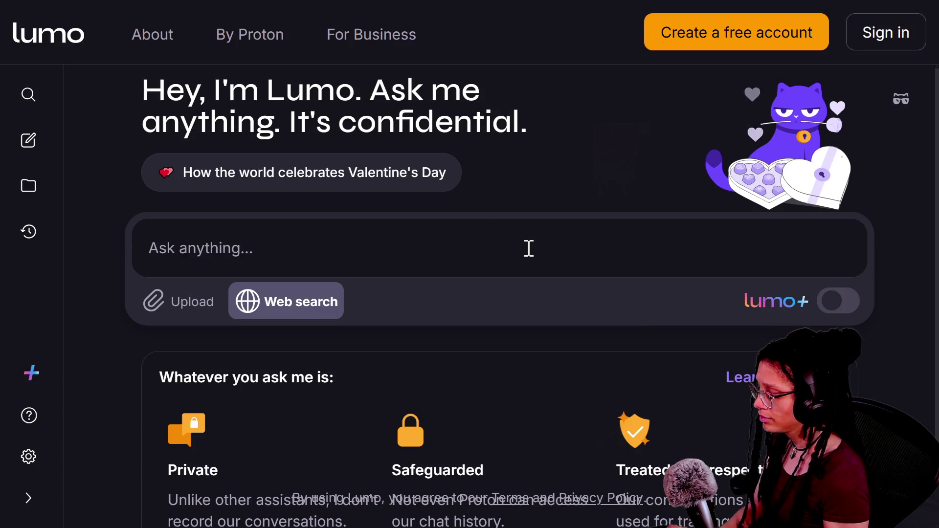
text(why can')
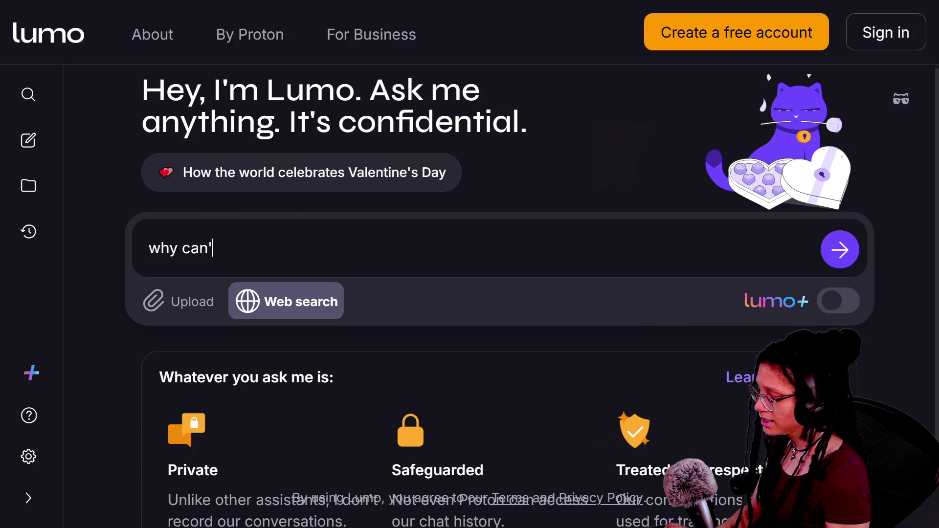
text(t variants )
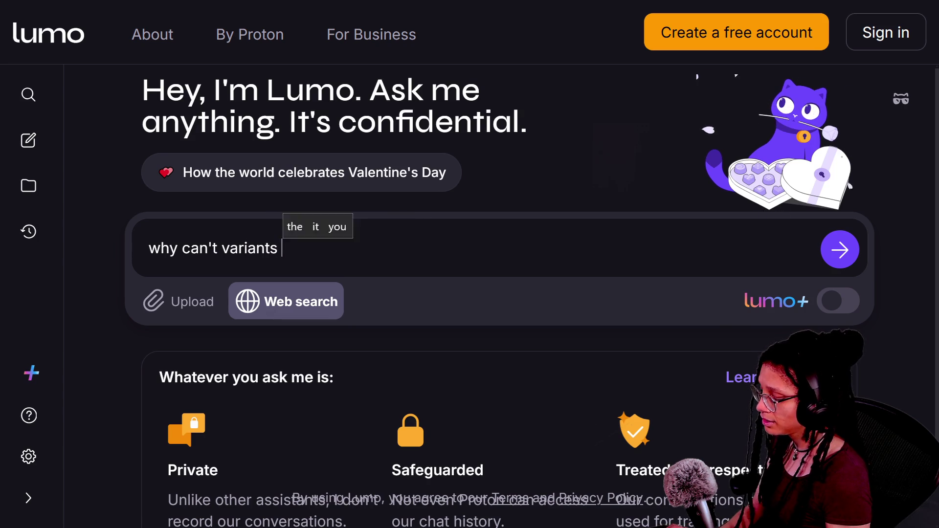
text(in gdscript be)
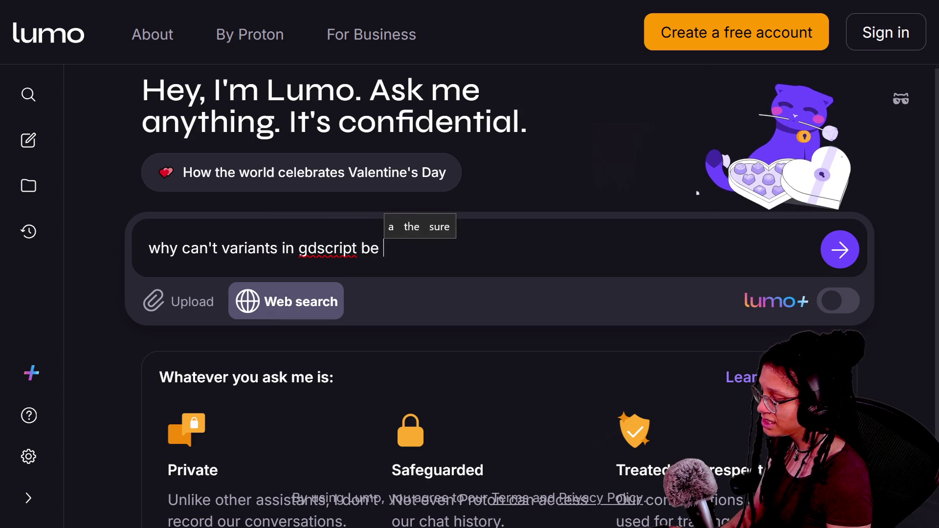
key(BackSpace)
key(BackSpace)
key(BackSpace)
text(hav)
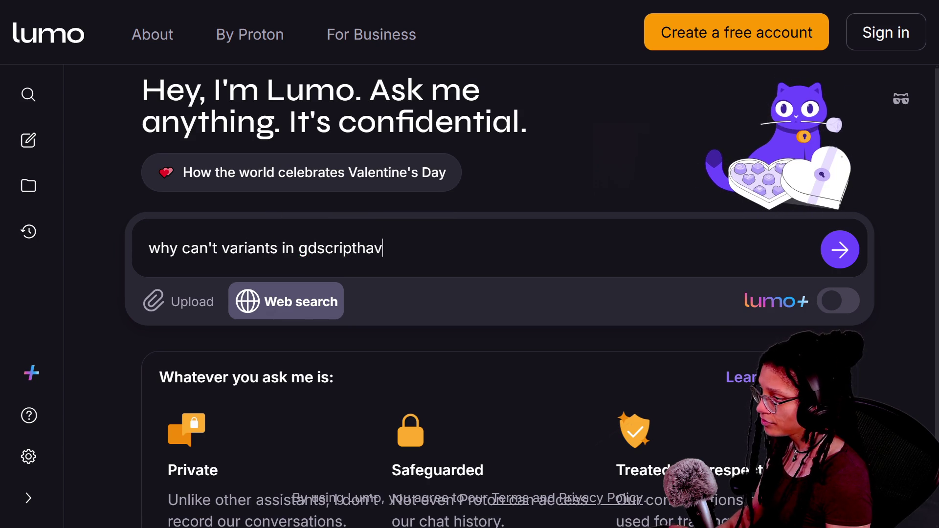
key(BackSpace)
key(BackSpace)
key(BackSpace)
text(have methods calle)
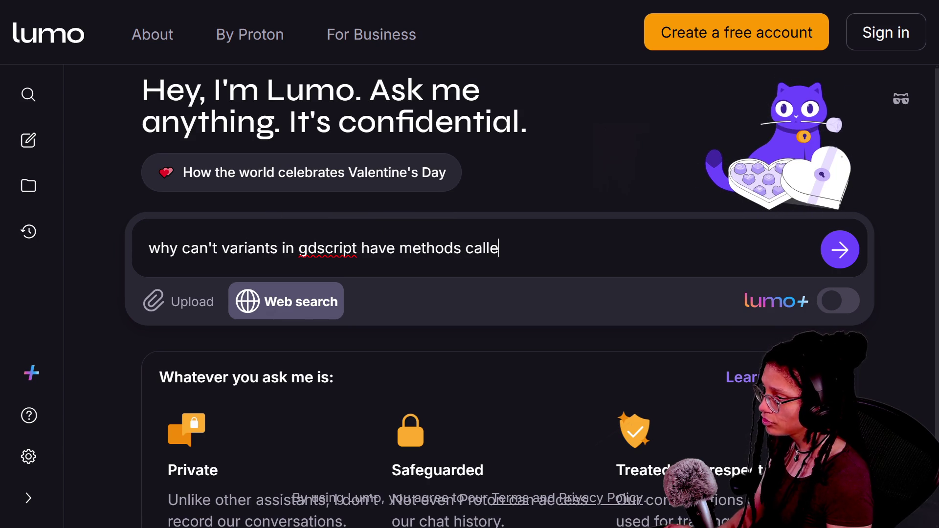
text(d on them ie objec)
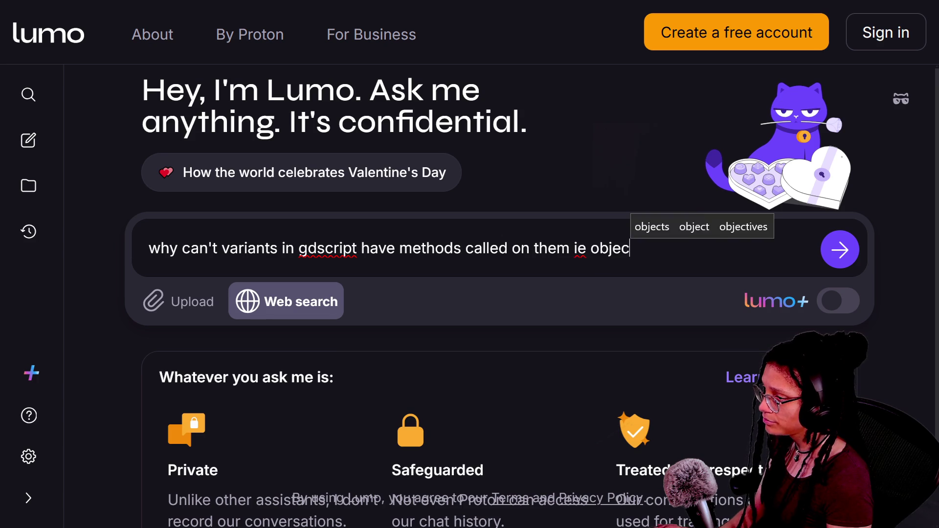
text(t stuf)
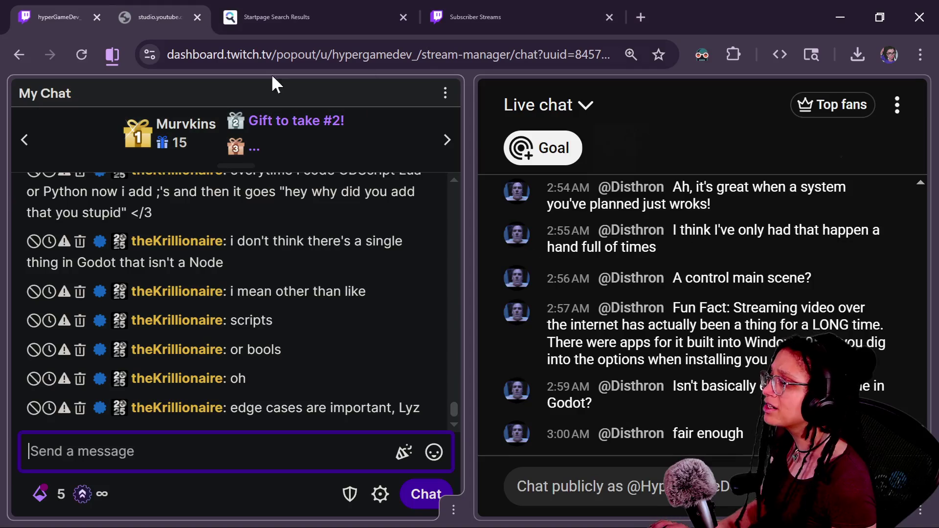
Step: Glance over the Class: Variant heading, restore the side docks, and reopen minigame.gd
scroll(472, 181, up, 15)
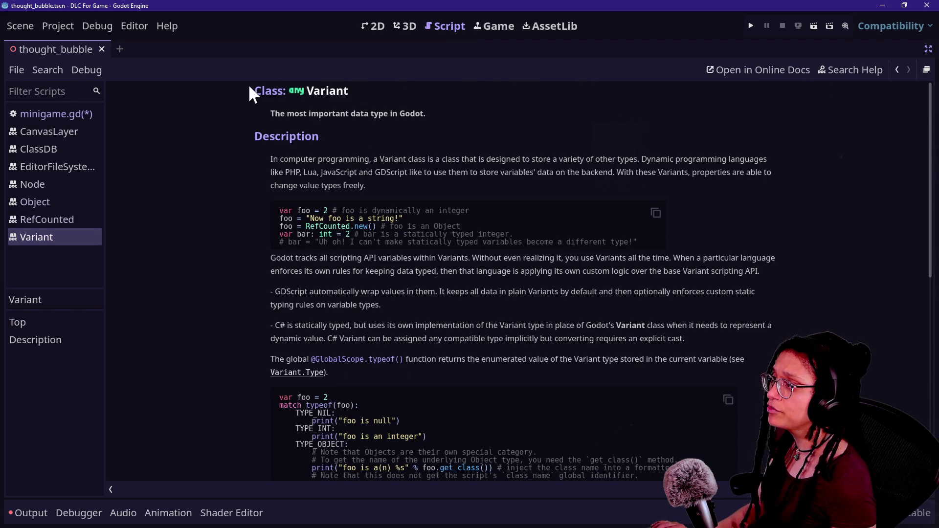
drag(252, 87, 559, 87)
click(410, 91)
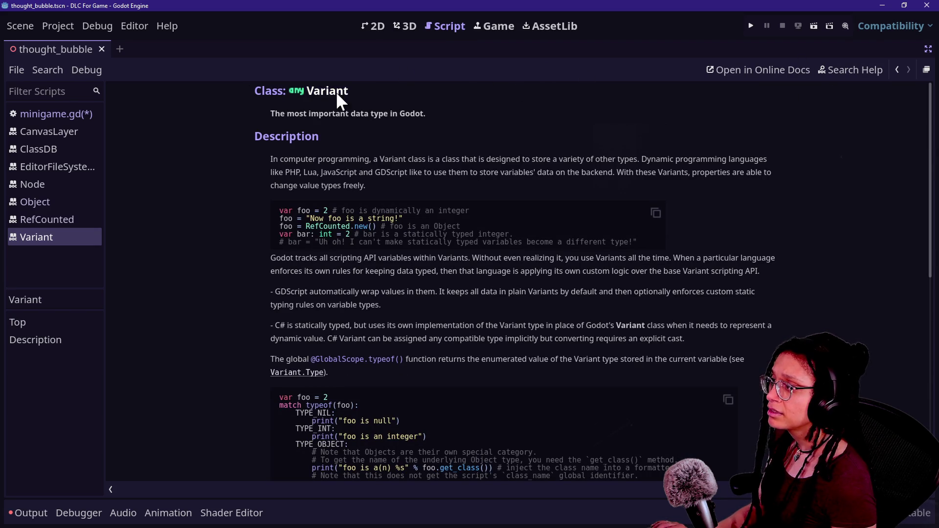
scroll(335, 157, down, 15)
scroll(336, 157, up, 15)
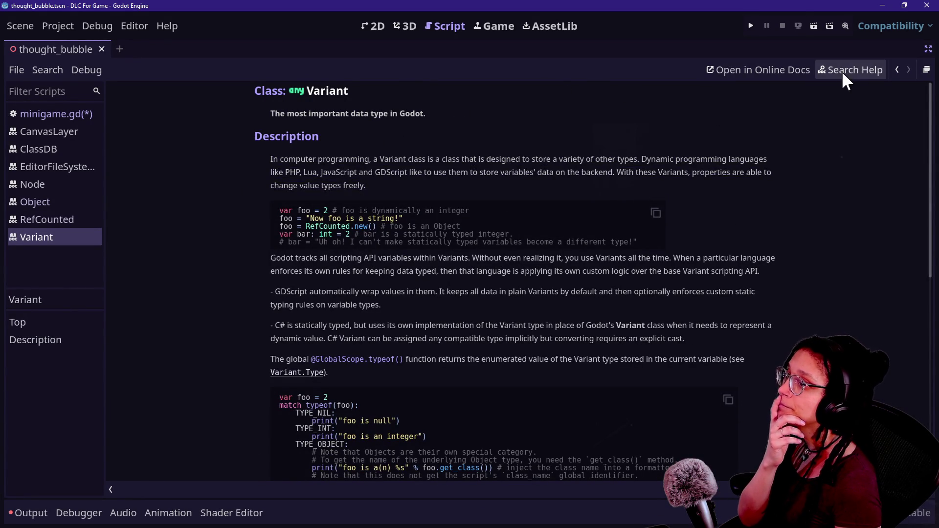
click(929, 49)
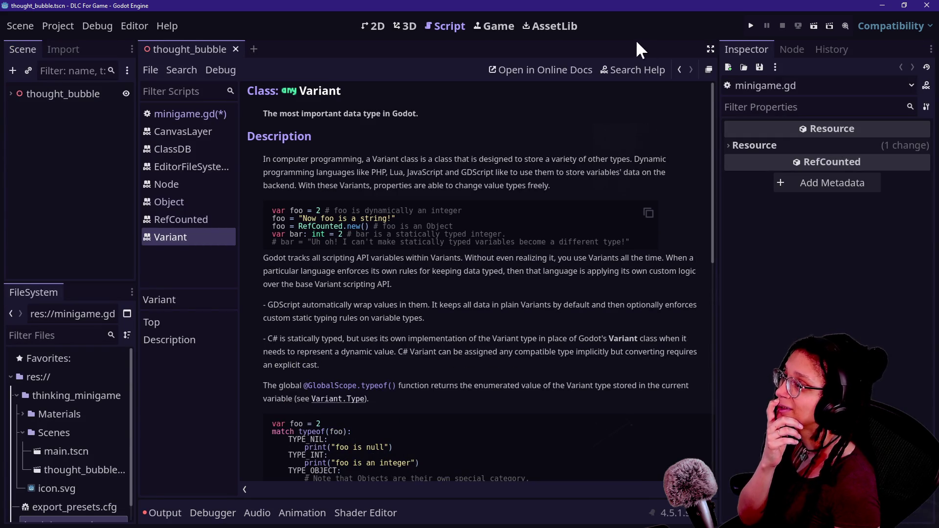
click(186, 113)
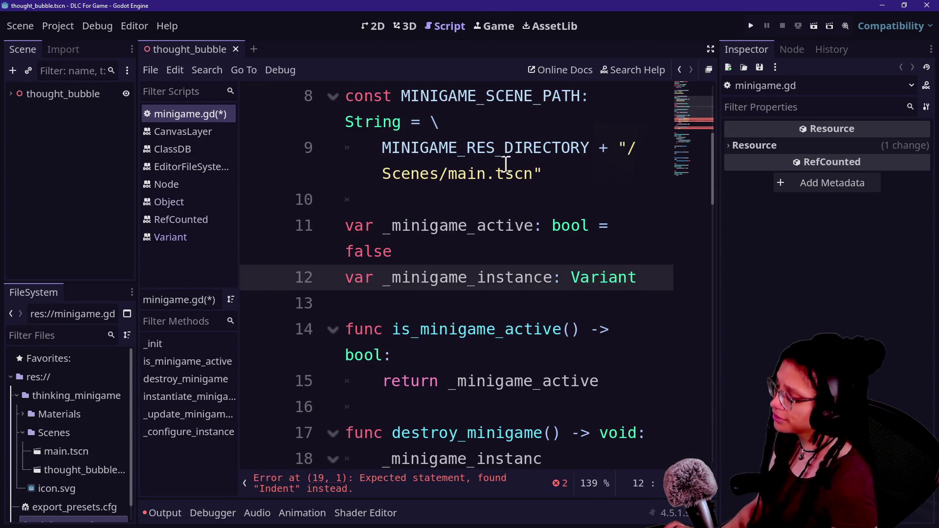
Step: Delete the old destroy_minigame body through its return and remove leftover blank lines
key(ctrl+shift+F11)
click(421, 358)
drag(380, 436, 597, 332)
key(BackSpace)
click(454, 424)
scroll(454, 424, down, 1)
click(467, 319)
key(BackSpace)
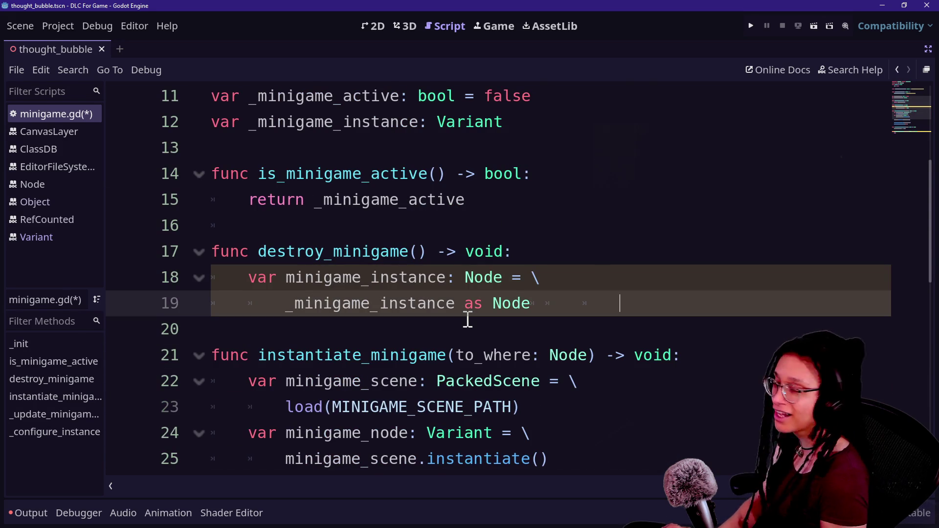
key(BackSpace)
key(BackSpace)
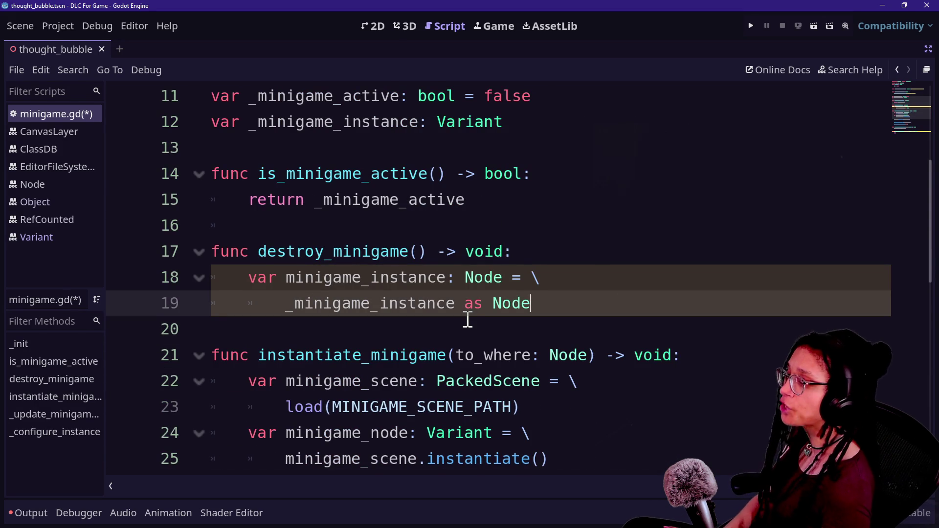
Step: Start a new line 20 referencing _minigame_instance inside destroy_minigame
key(Return)
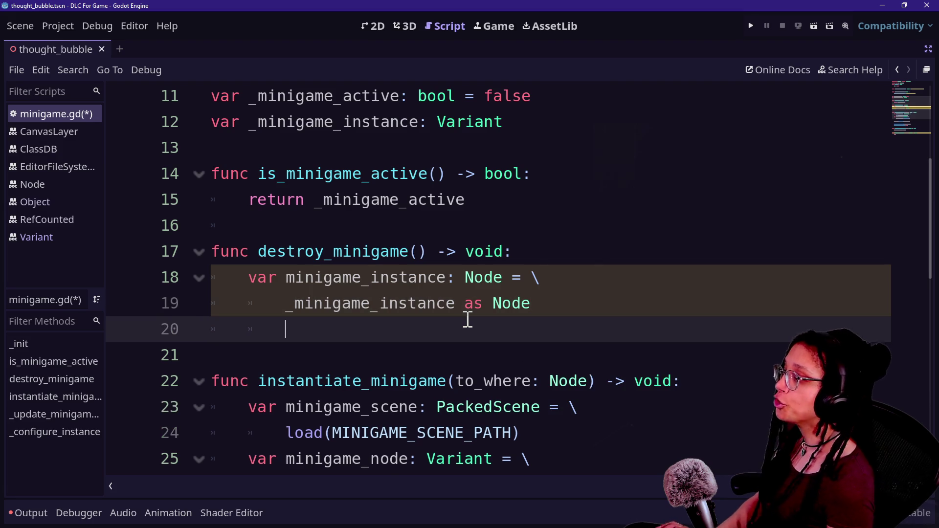
text(_)
key(BackSpace)
text(_m i)
key(BackSpace)
key(BackSpace)
text(inig)
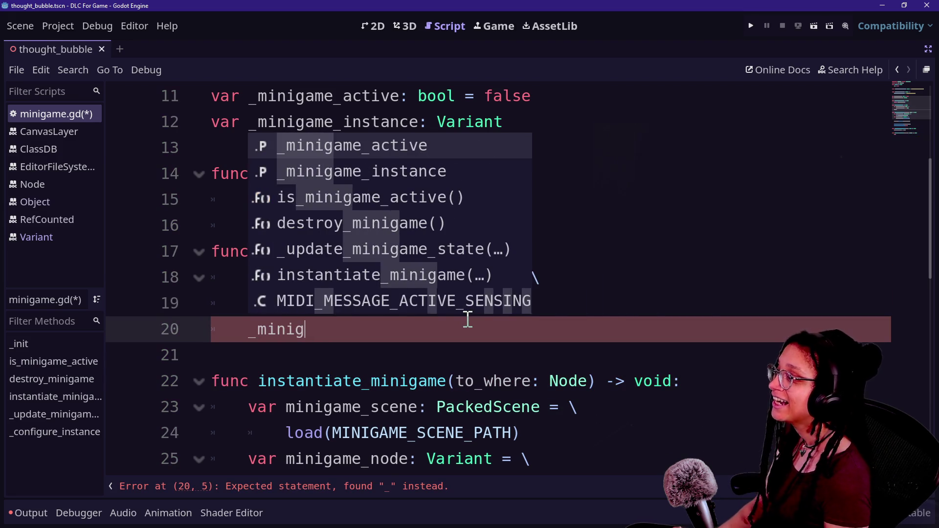
key(Return)
key(BackSpace)
key(BackSpace)
key(BackSpace)
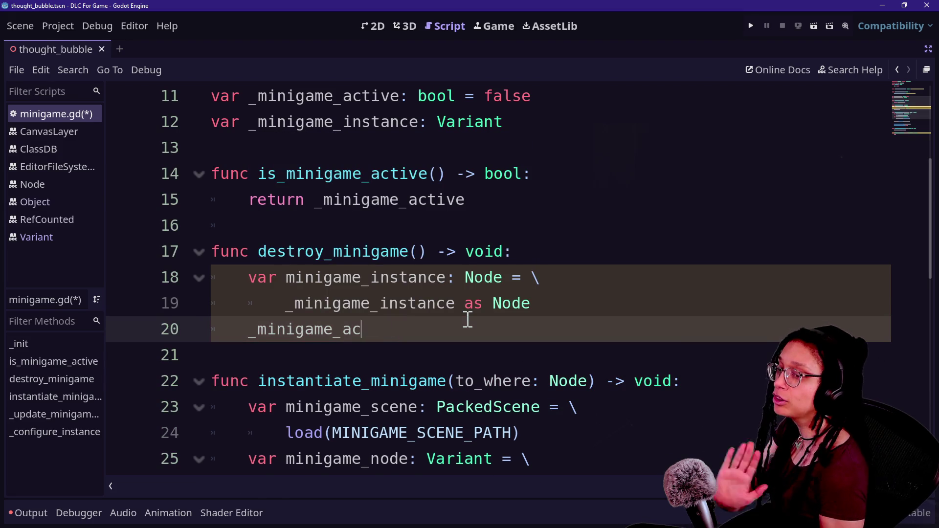
text(instance.q)
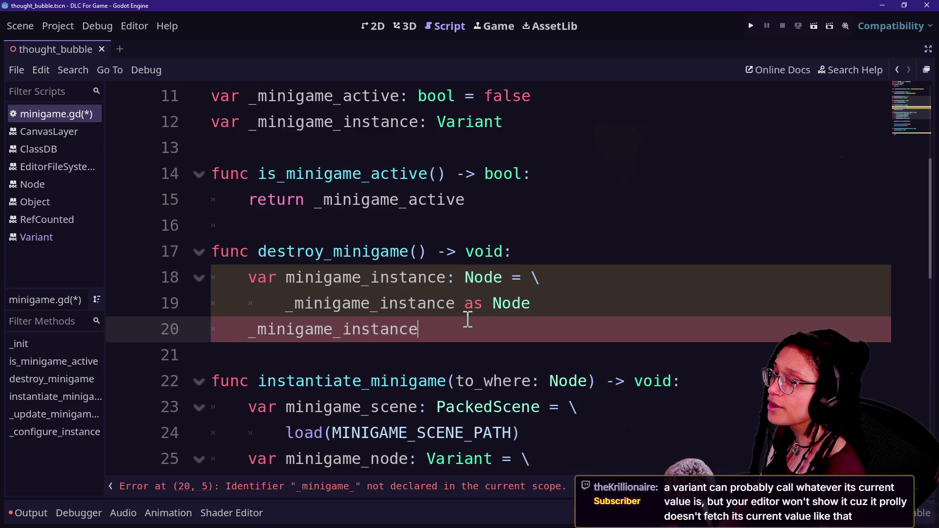
Step: Complete line 20 as _minigame_instance.queue_free()
key(BackSpace)
key(BackSpace)
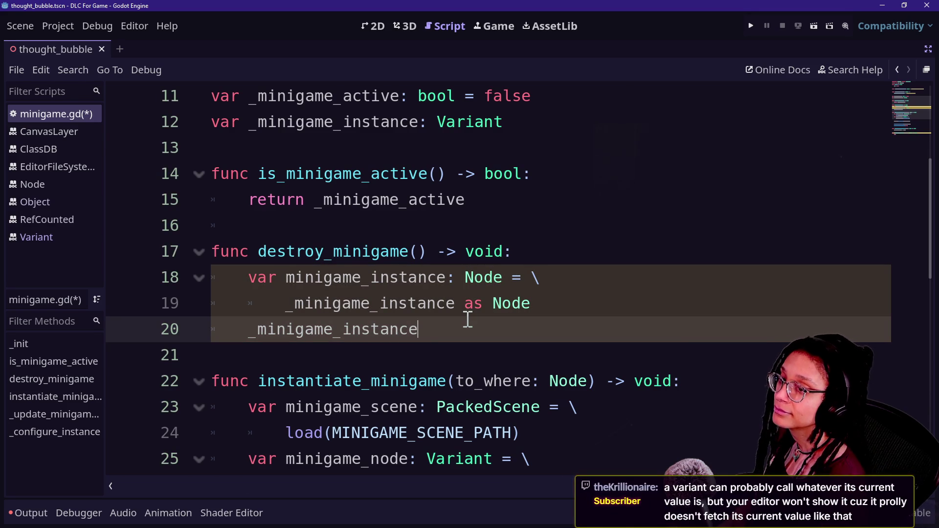
text(..)
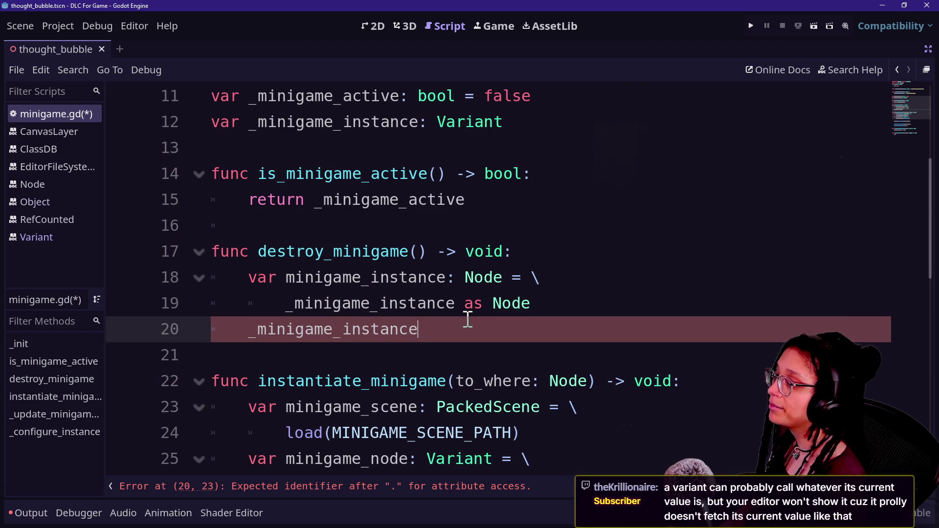
key(BackSpace)
key(BackSpace)
key(BackSpace)
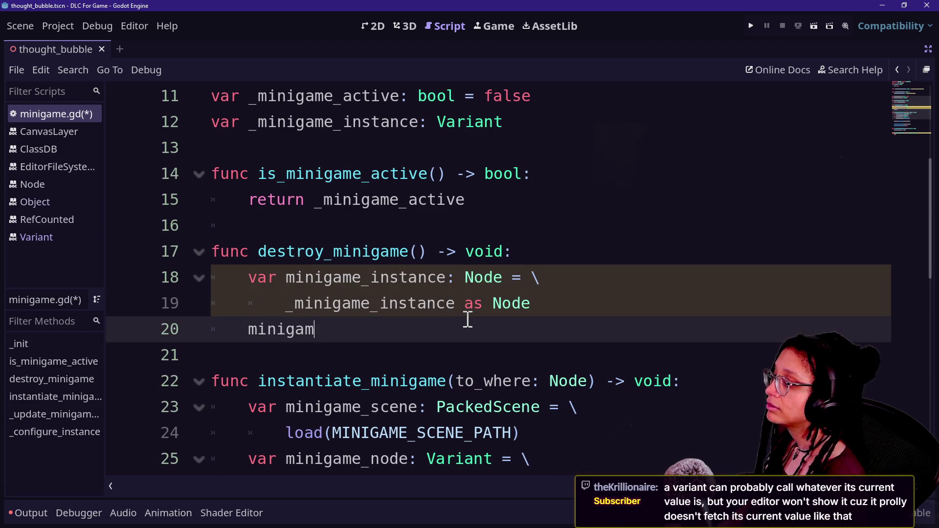
text(e_instance.qu)
key(Down)
key(Return)
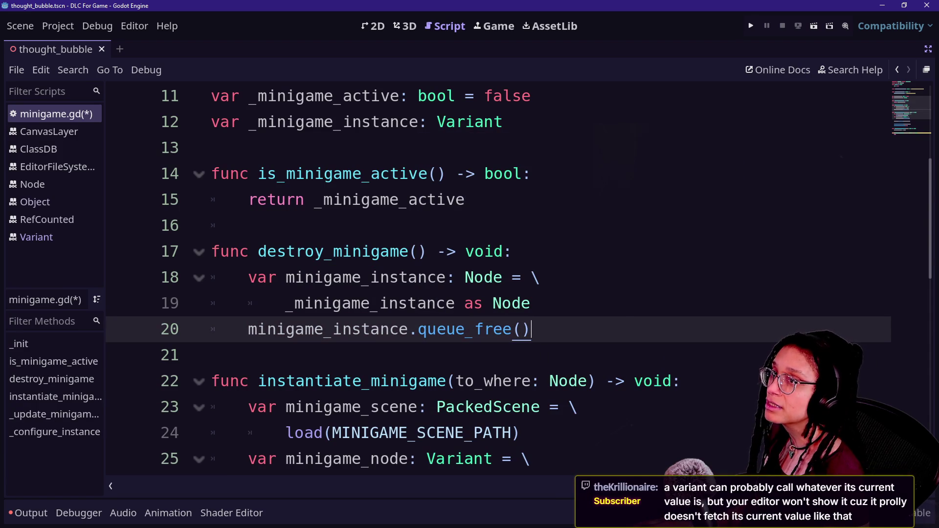
Step: Tidy the line after queue_free() and save minigame.gd
click(637, 313)
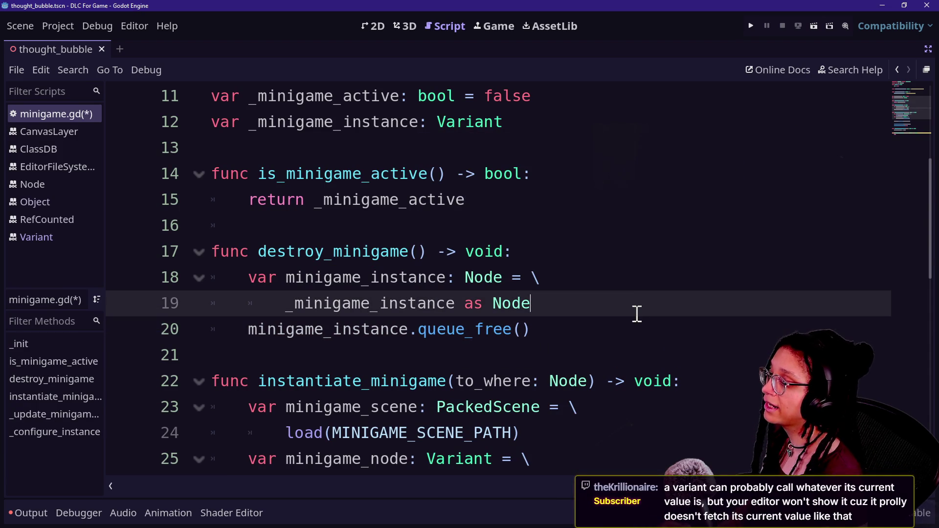
click(607, 362)
click(600, 331)
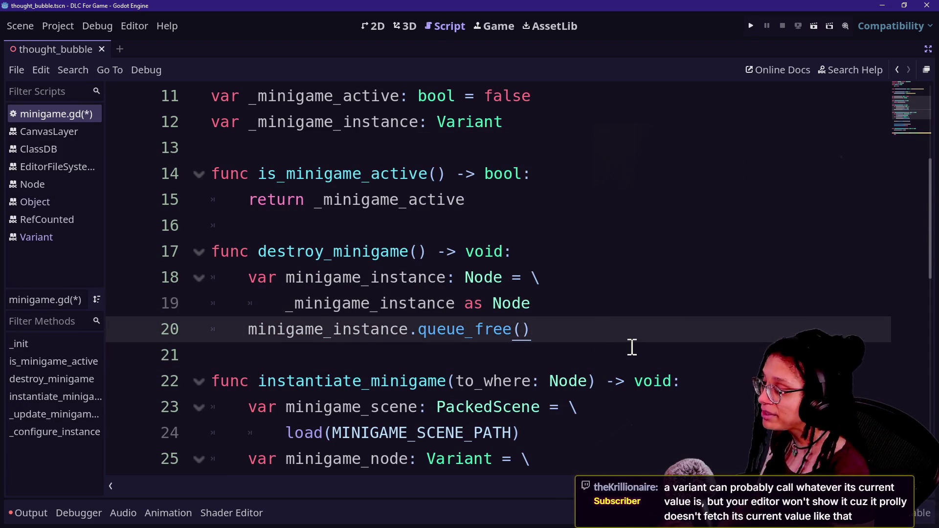
key(Return)
key(BackSpace)
key(BackSpace)
key(ctrl+s)
scroll(631, 348, down, 2)
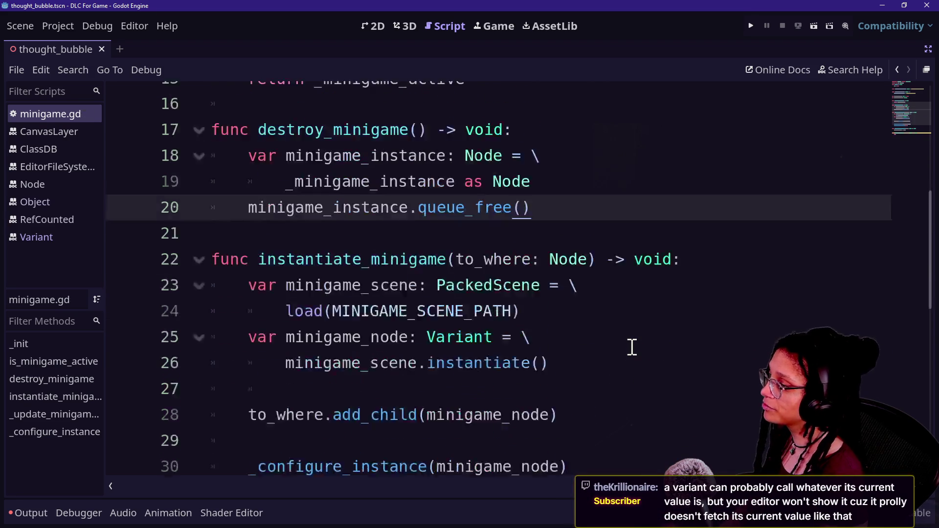
scroll(462, 240, down, 2)
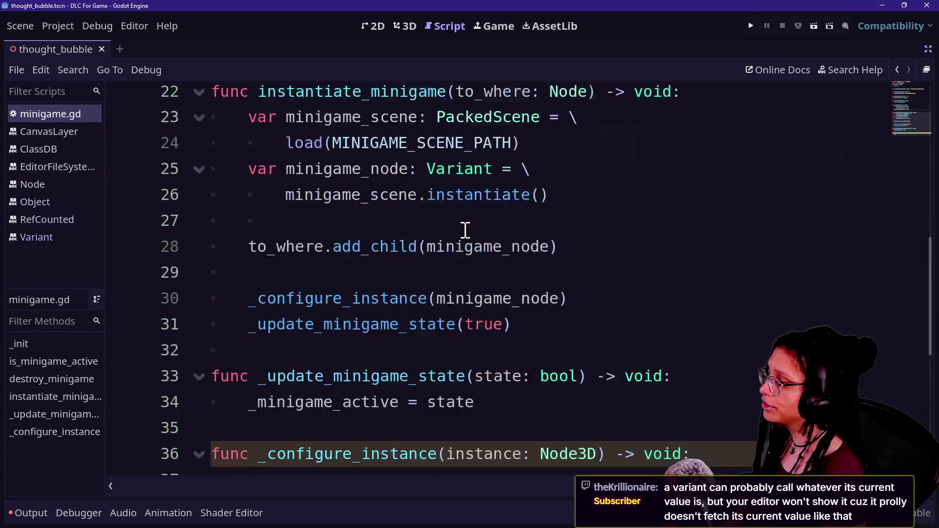
scroll(465, 230, down, 1)
Step: Add _update_minigame_state(false) below queue_free() and save the script
key(End)
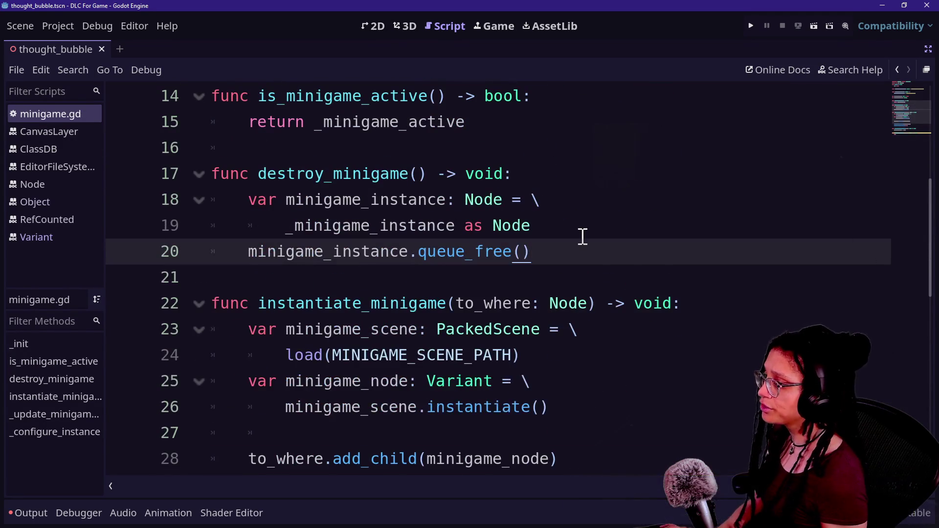
key(Return)
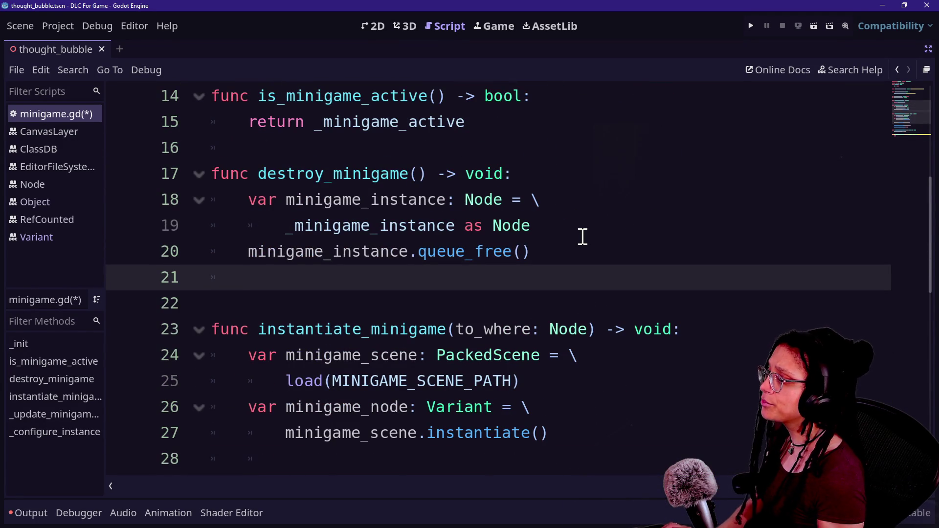
text(_upd)
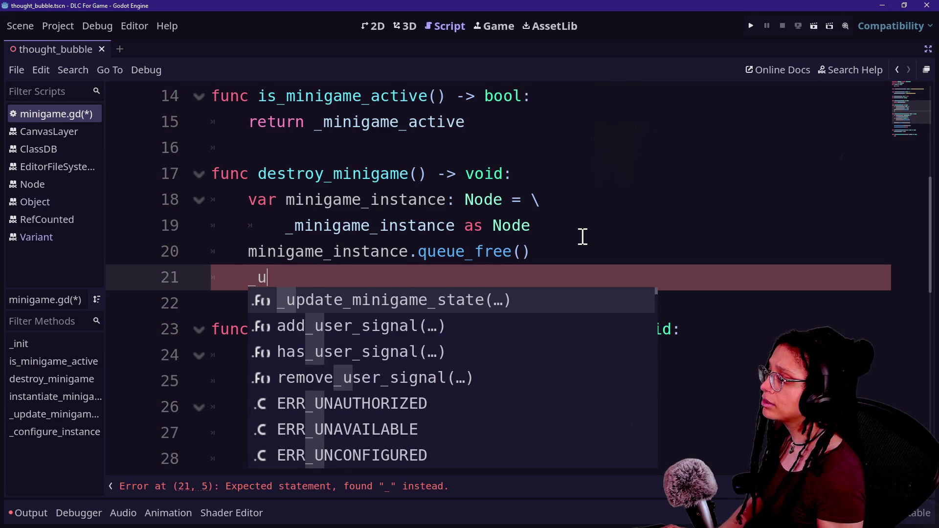
key(Return)
text(false))
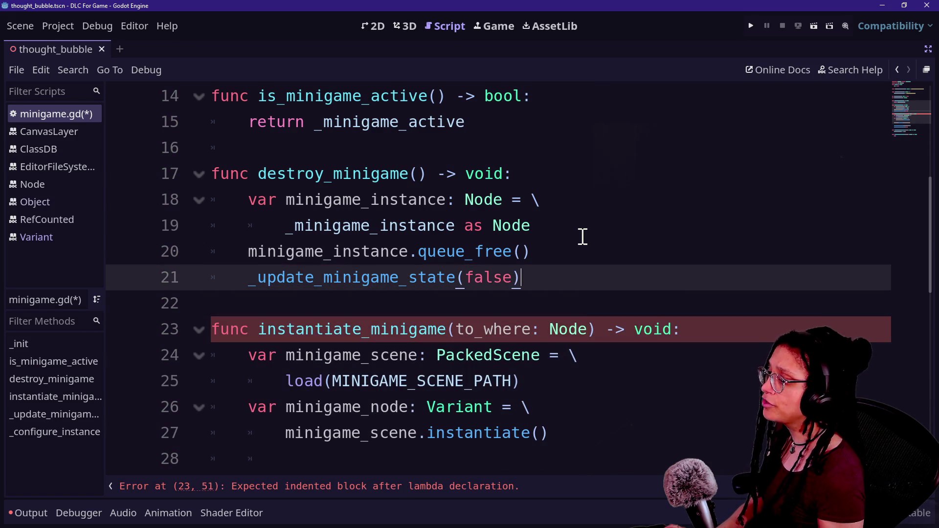
scroll(371, 244, down, 2)
scroll(370, 247, down, 3)
key(ctrl+s)
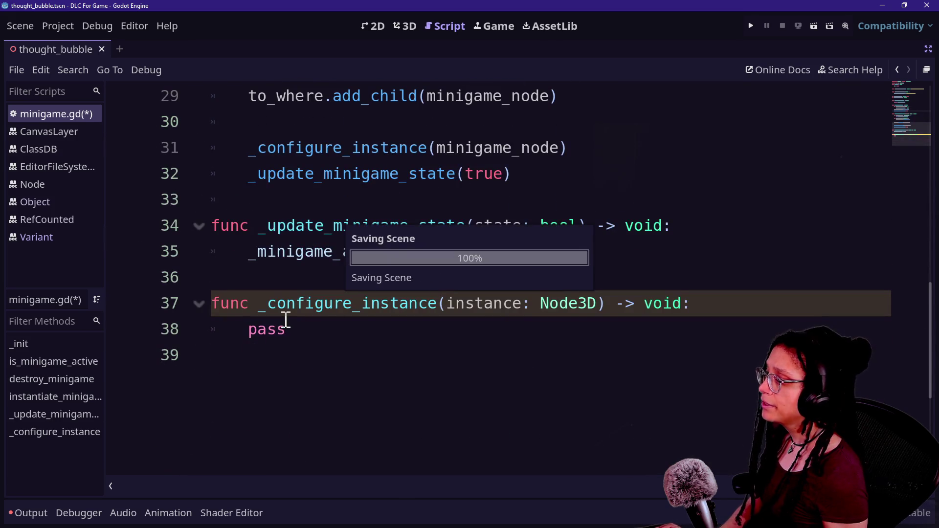
click(322, 321)
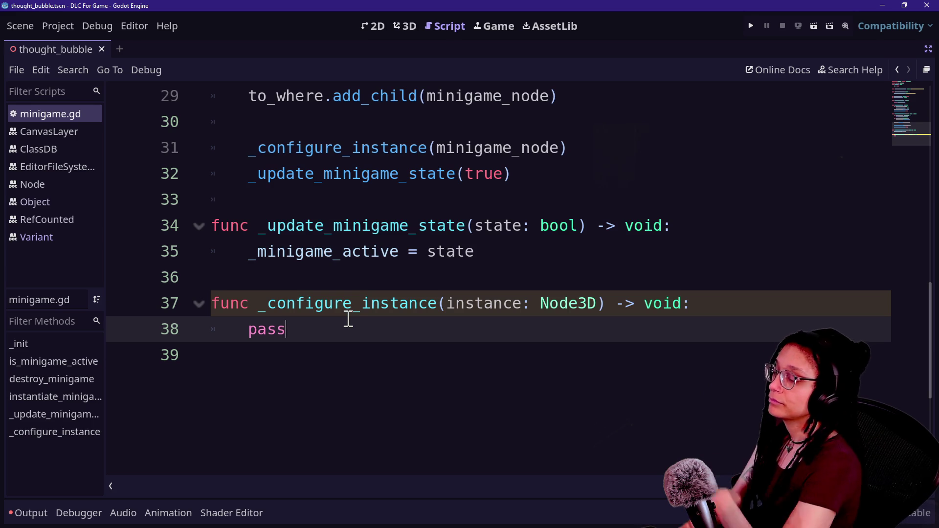
Step: Review the end of minigame.gd, selecting pass on line 38 and part of the add_child call
double_click(271, 330)
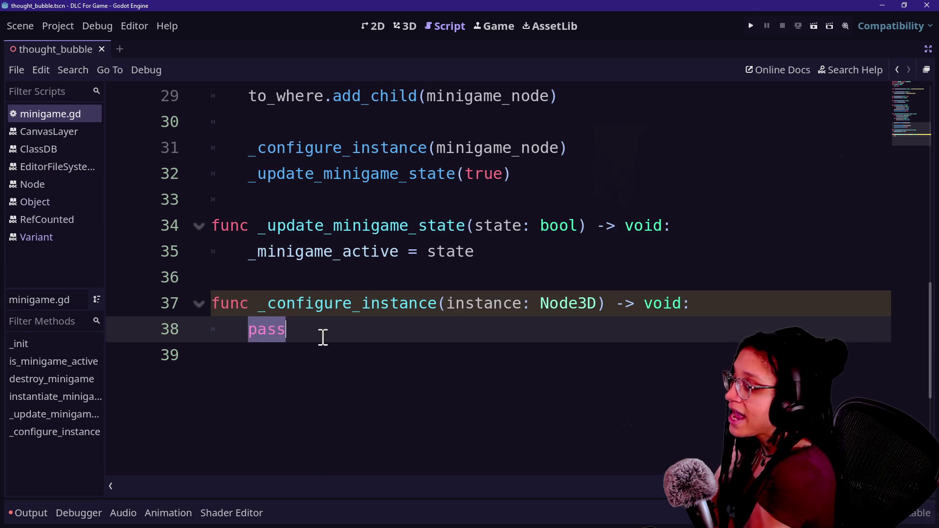
click(321, 336)
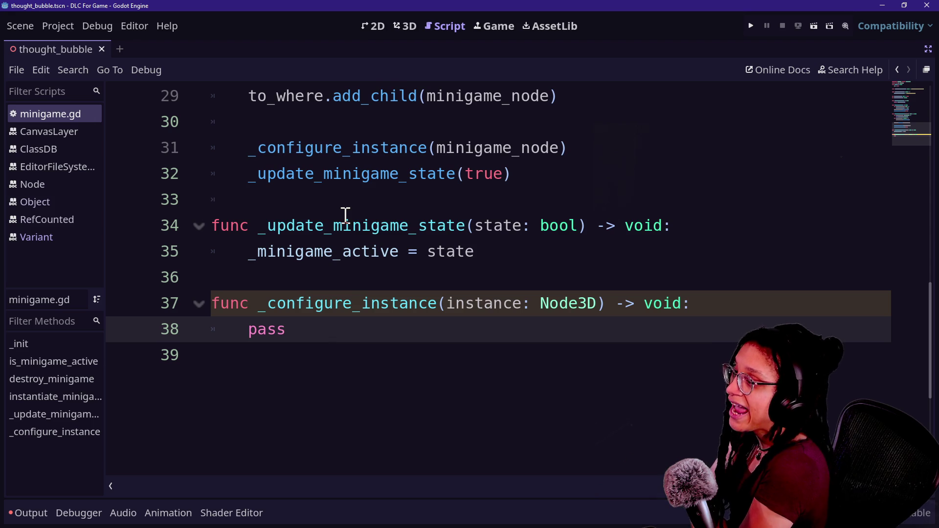
scroll(344, 214, up, 2)
drag(341, 174, 488, 177)
click(491, 176)
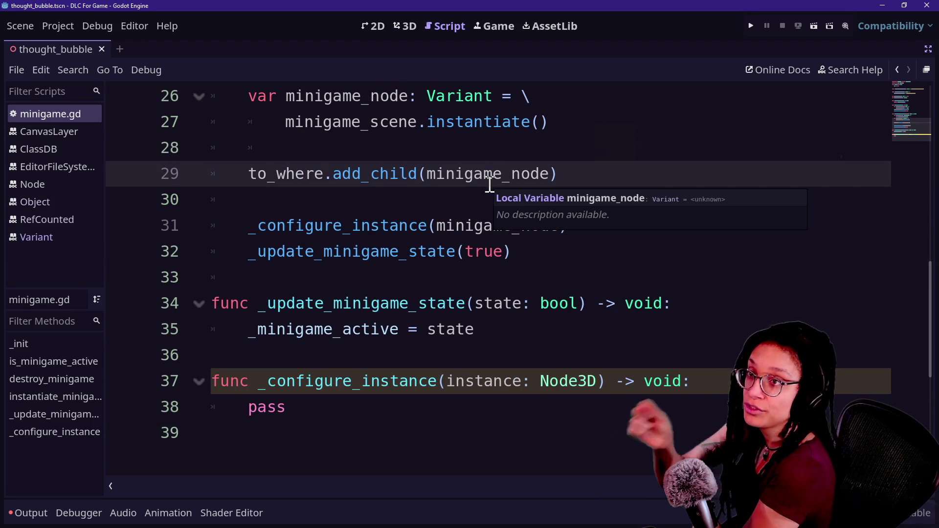
Step: Delete the trailing empty line 39 after pass, then briefly check the quick file search
click(400, 452)
key(BackSpace)
key(ctrl+z)
key(BackSpace)
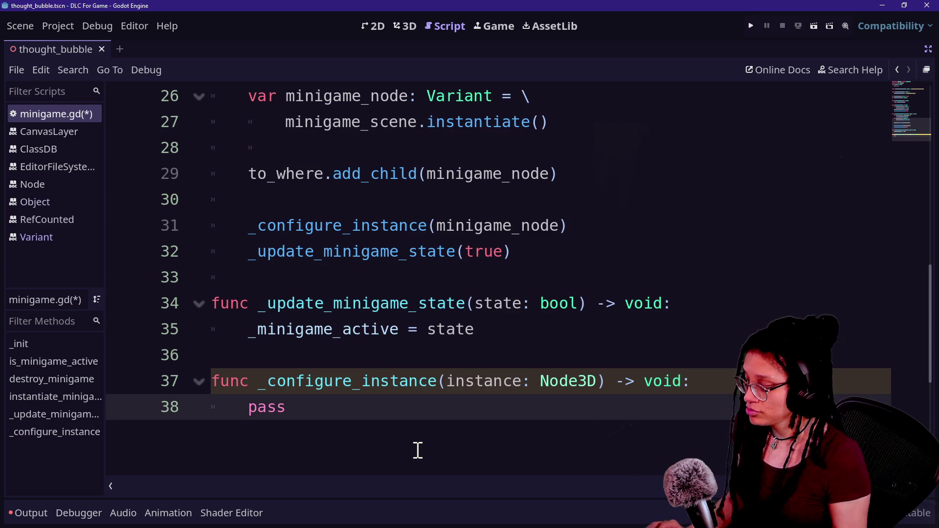
key(shift+alt+o)
key(Escape)
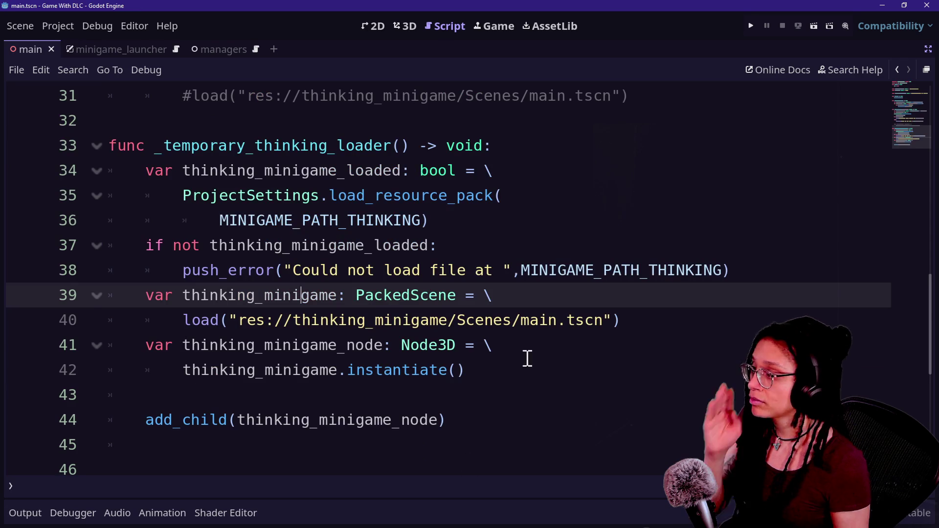
Step: Return to main.gd through the 3D view and remove empty line 47 below the loader code
click(518, 353)
scroll(520, 354, down, 1)
scroll(520, 354, up, 11)
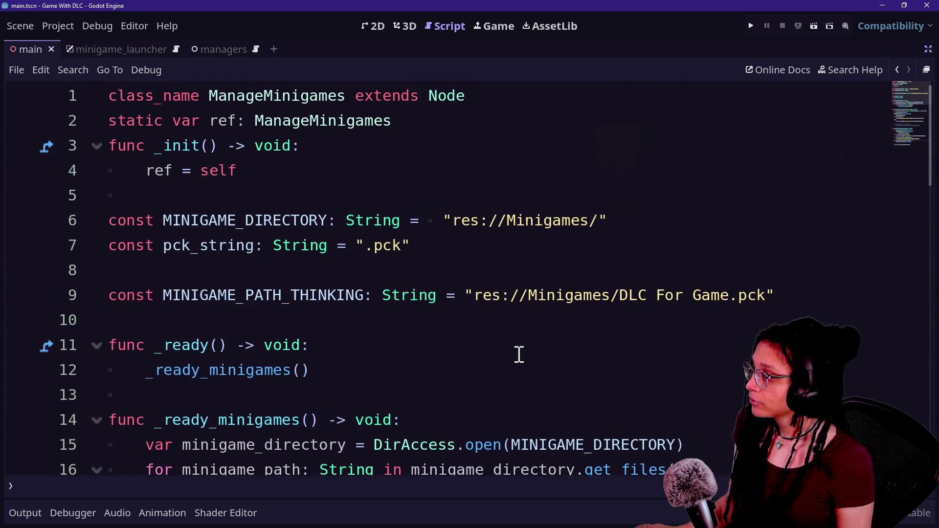
click(402, 23)
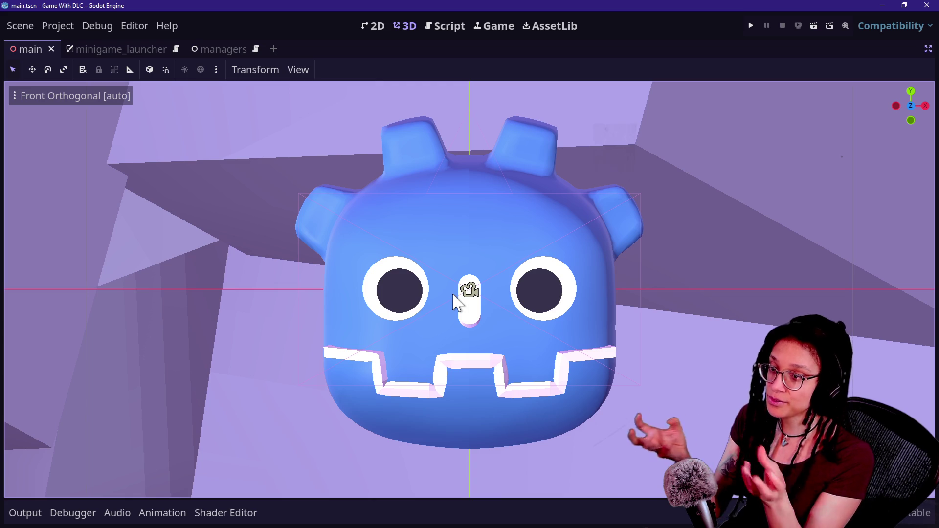
click(461, 25)
scroll(414, 354, down, 4)
scroll(414, 355, up, 4)
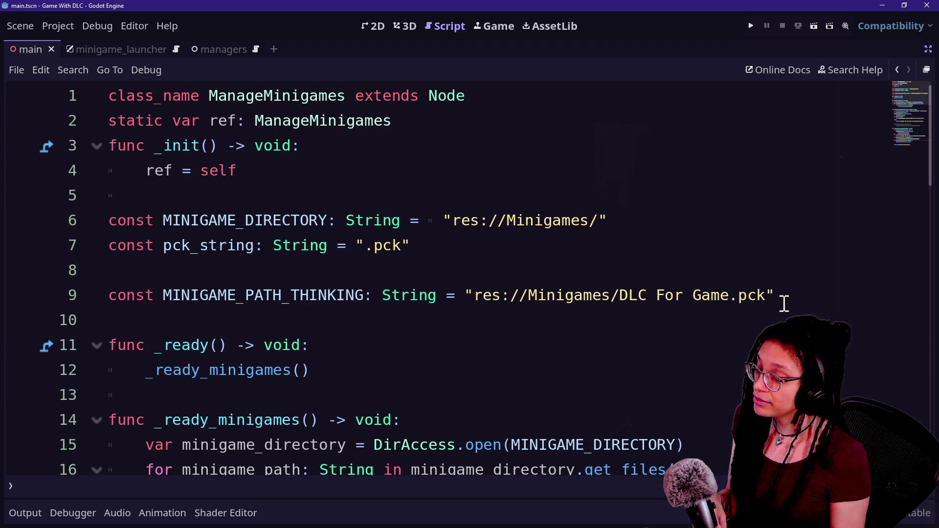
scroll(785, 304, down, 11)
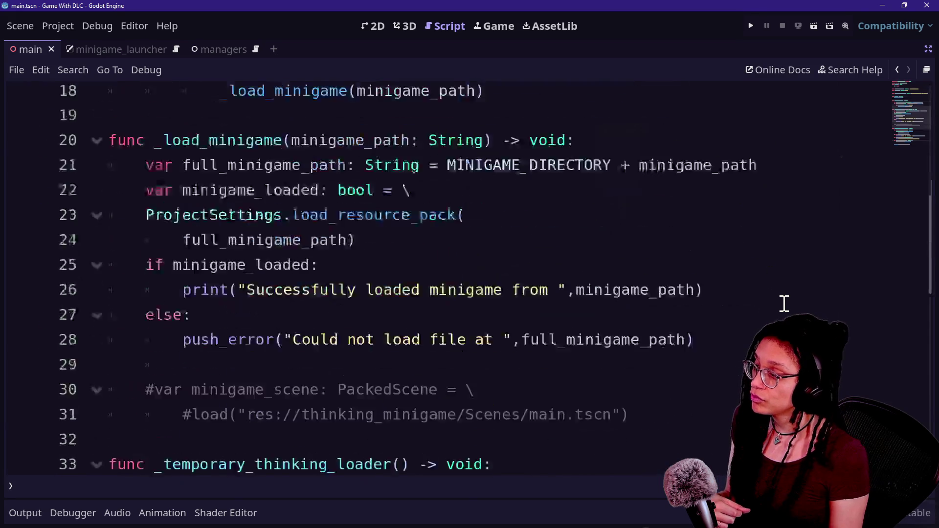
click(589, 409)
key(BackSpace)
Step: Write the header func _place_minigame_at_pos() on line 46 and start its body line
text(func _)
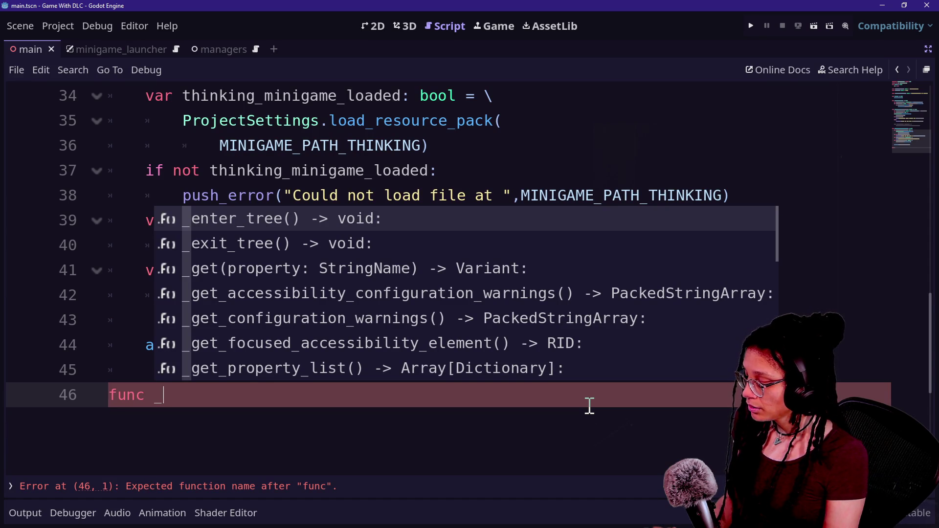
text(place_minigame)
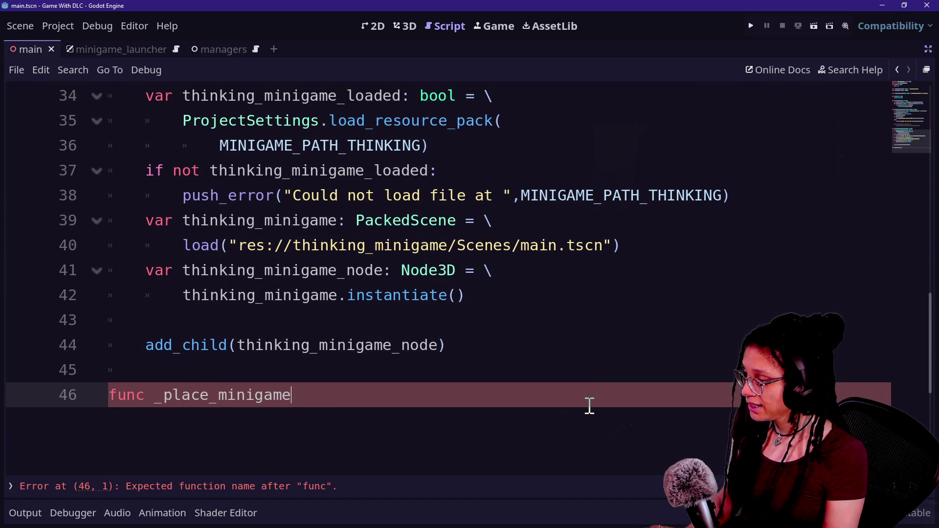
text(_at_po)
key(BackSpace)
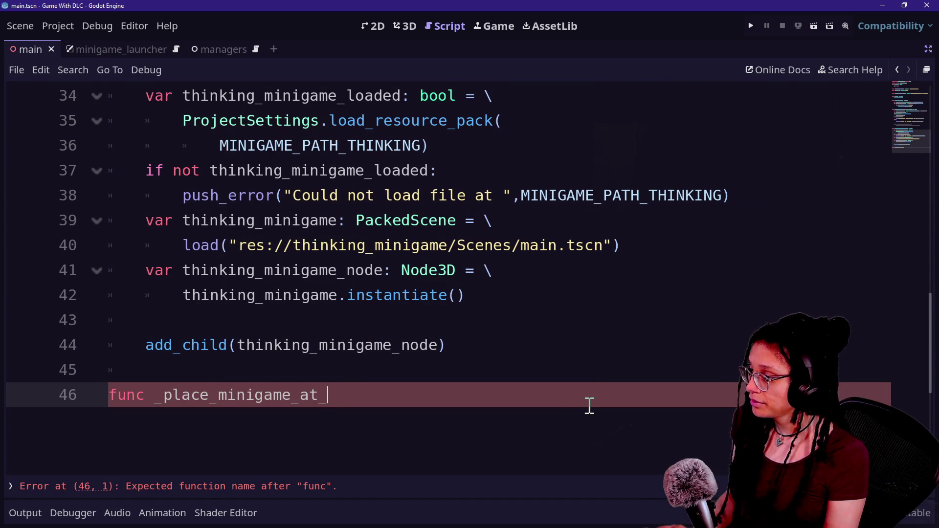
text(pos() -> void:)
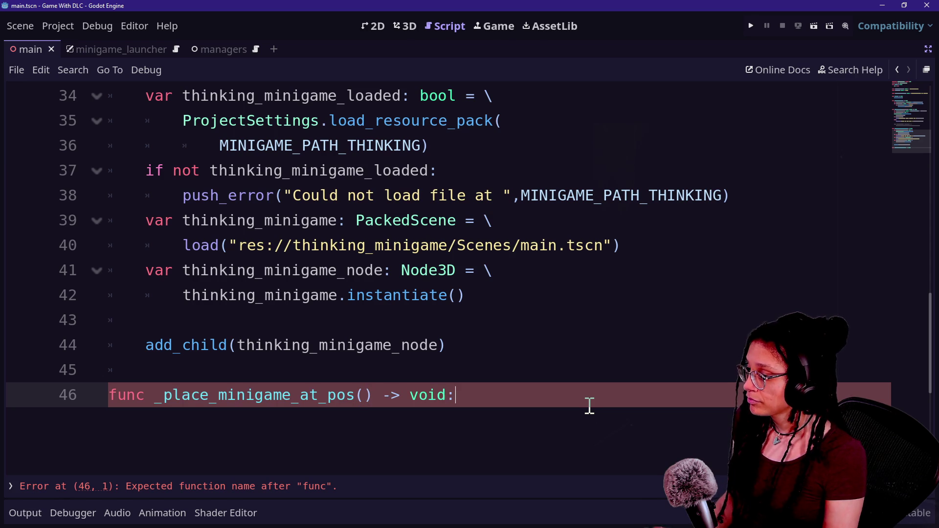
key(Return)
Step: Give the function the parameter minigame: Node3D
click(367, 395)
text(minigame)
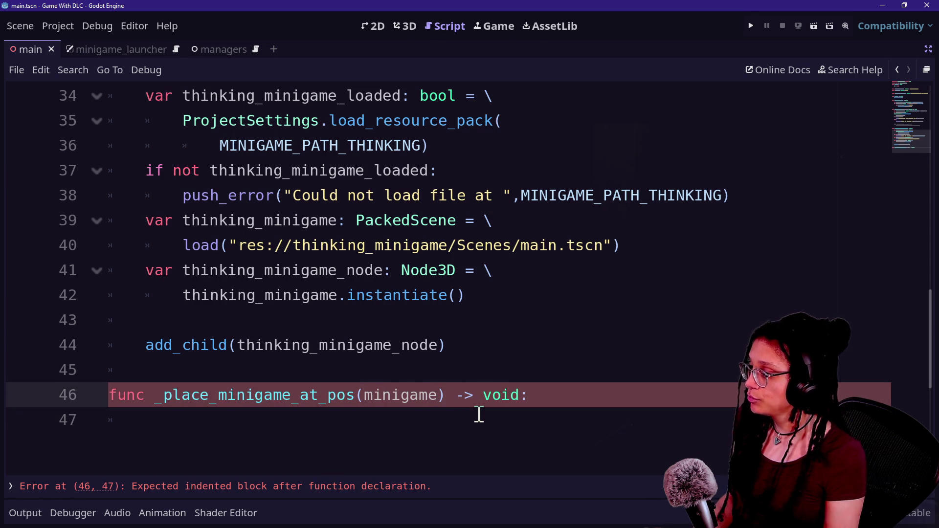
text(: Variant)
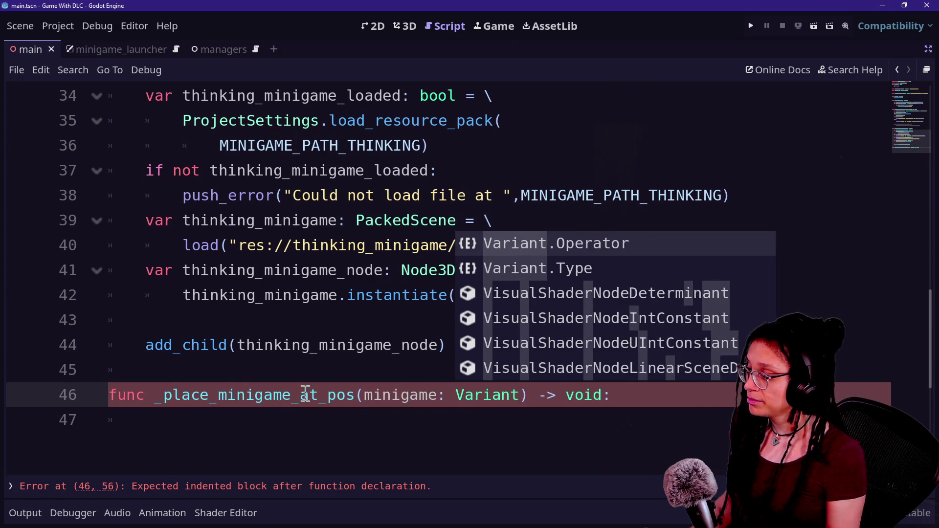
click(572, 416)
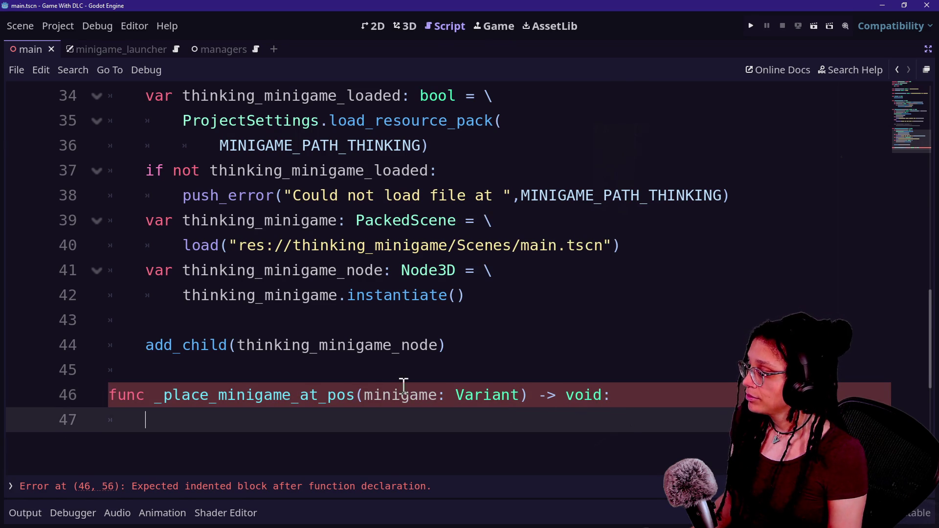
drag(365, 394, 457, 395)
click(459, 413)
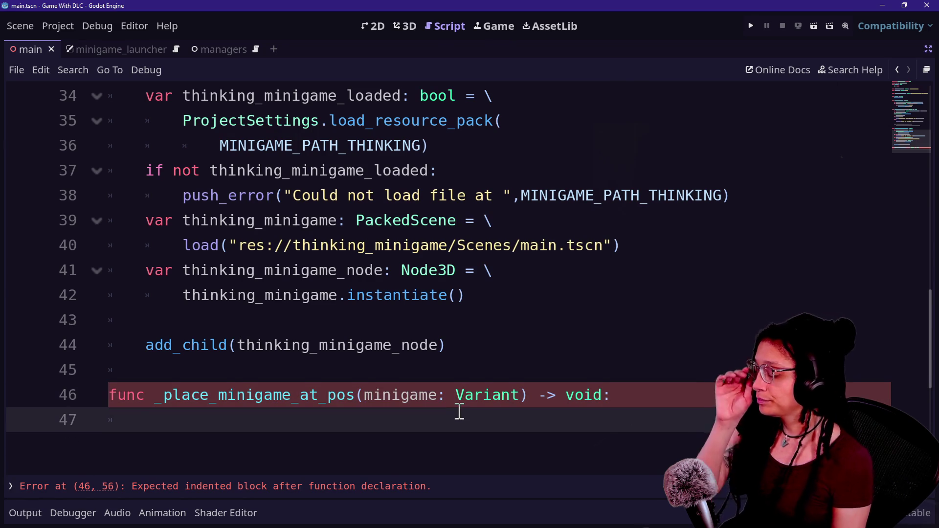
drag(456, 395, 522, 394)
text(Node)
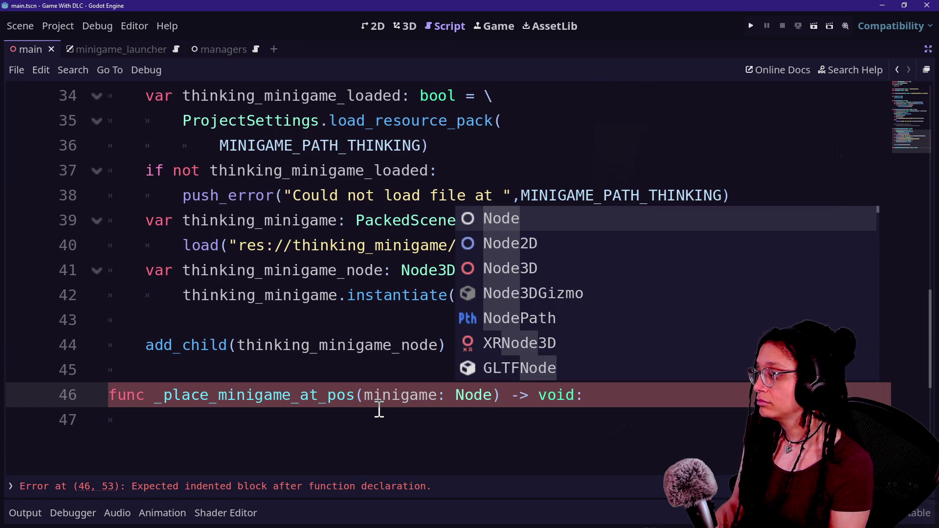
text(4D)
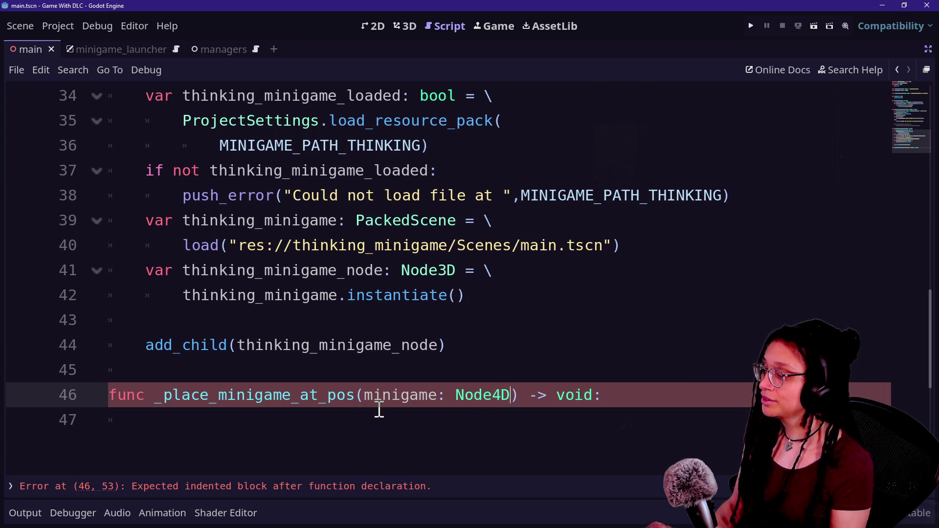
key(BackSpace)
key(BackSpace)
text(3D)
click(374, 415)
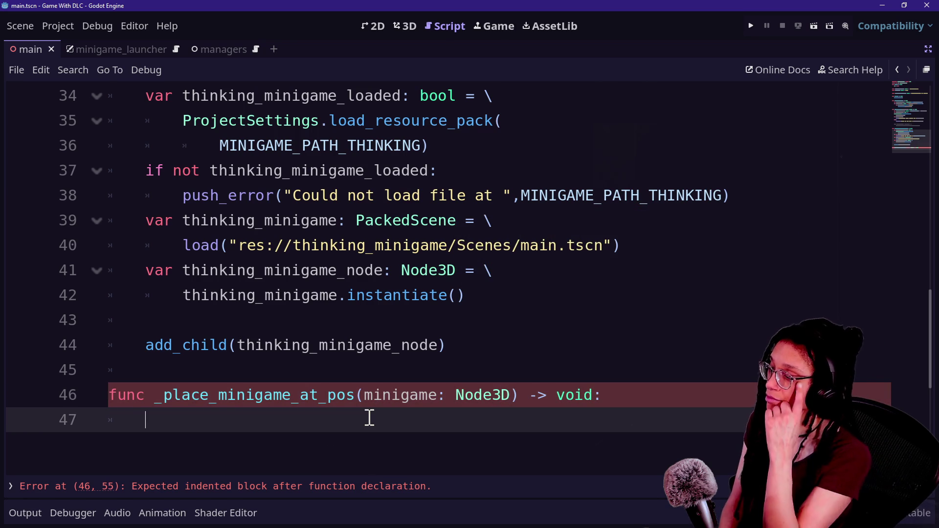